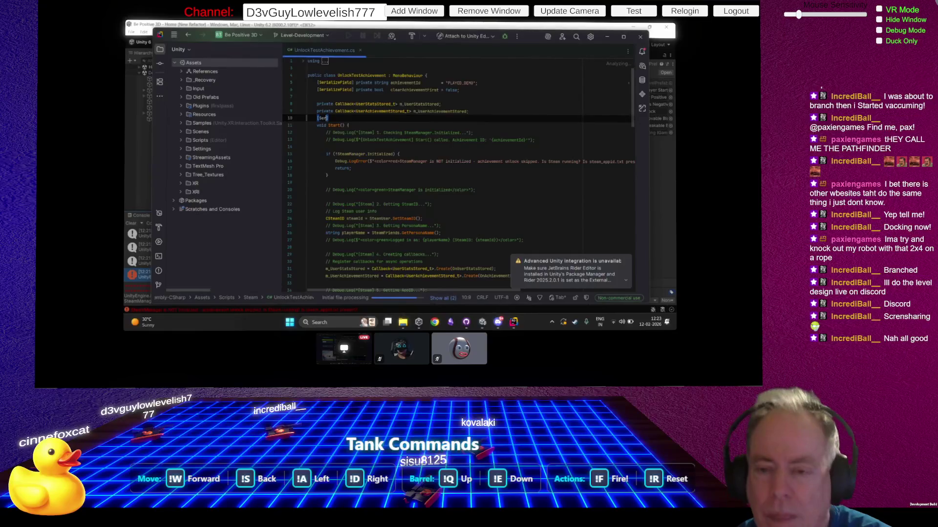
Step: Type a [SerializeField] private declaration on line 10 with a rough note about Steam being always on
type("erializeField")
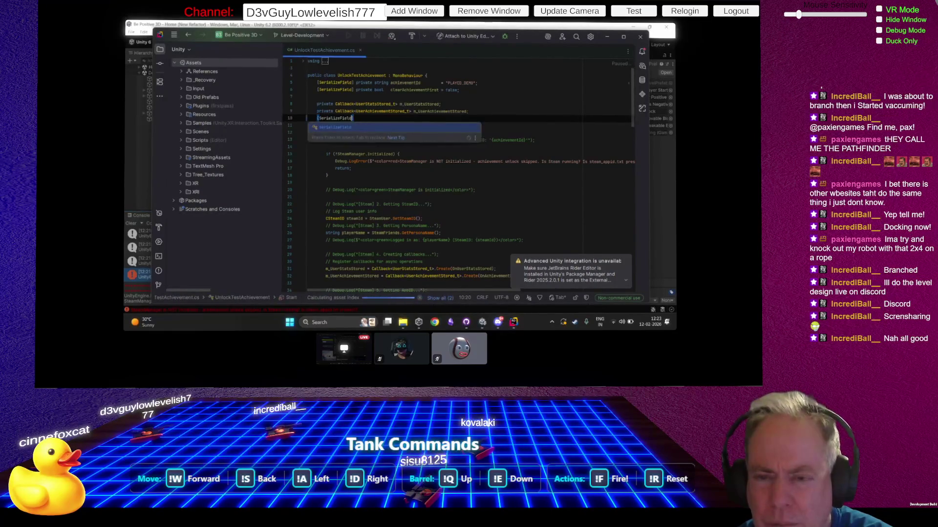
key("Return")
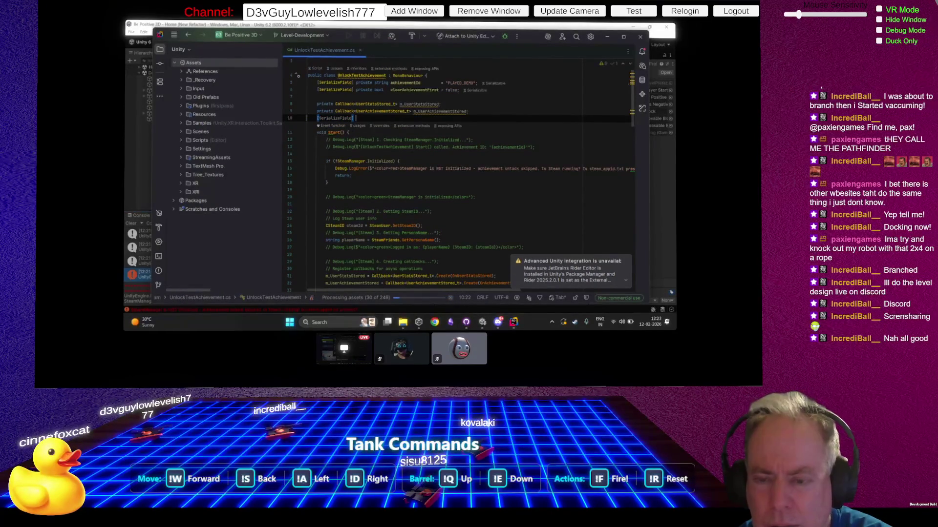
type("Private")
key("Return")
type("MO I")
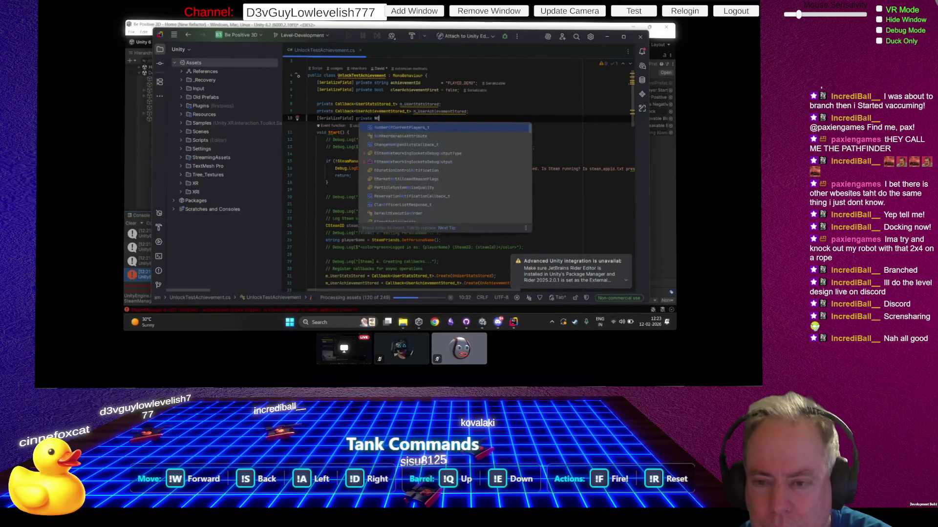
type("T")
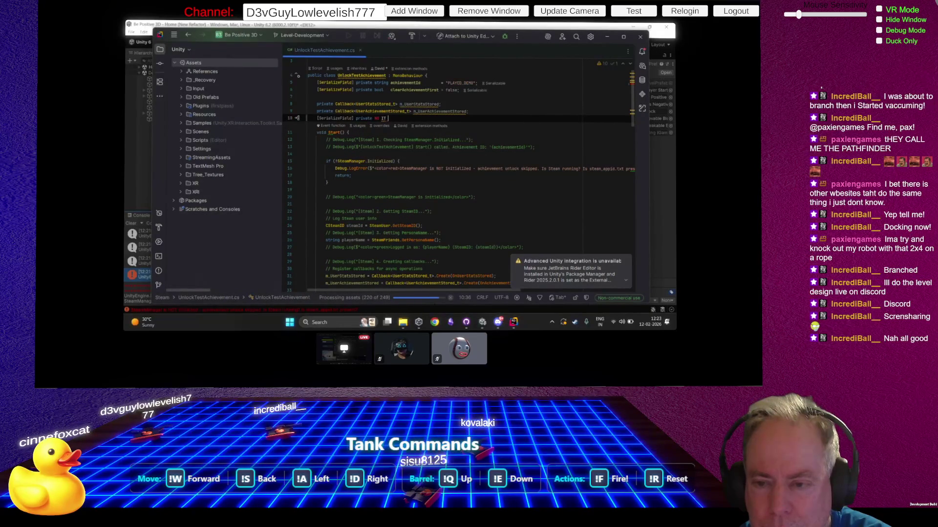
type("didntSteam")
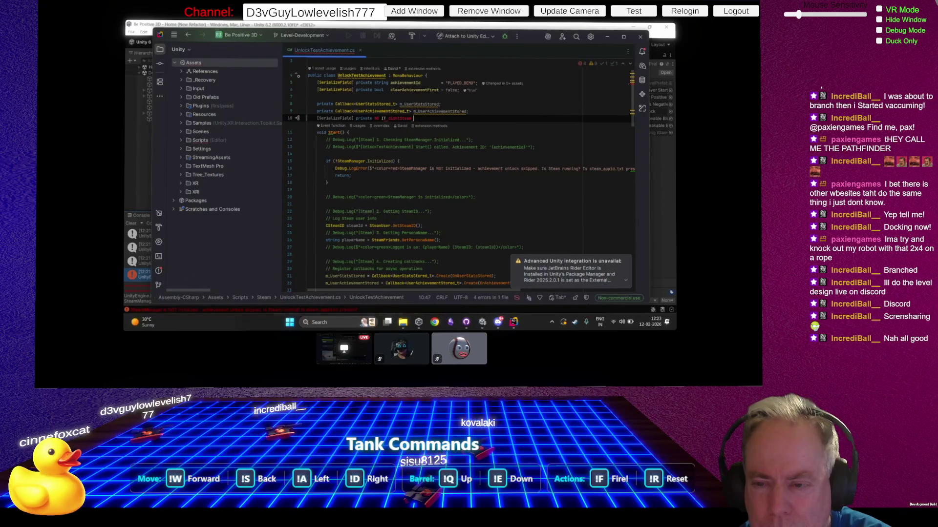
key("BackSpace")
key("BackSpace")
key("BackSpace")
type("W")
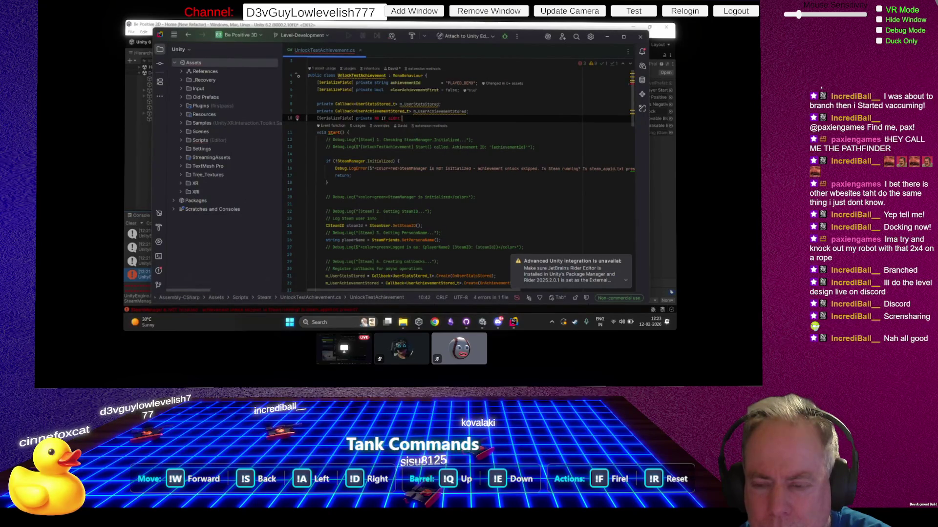
type("As alw")
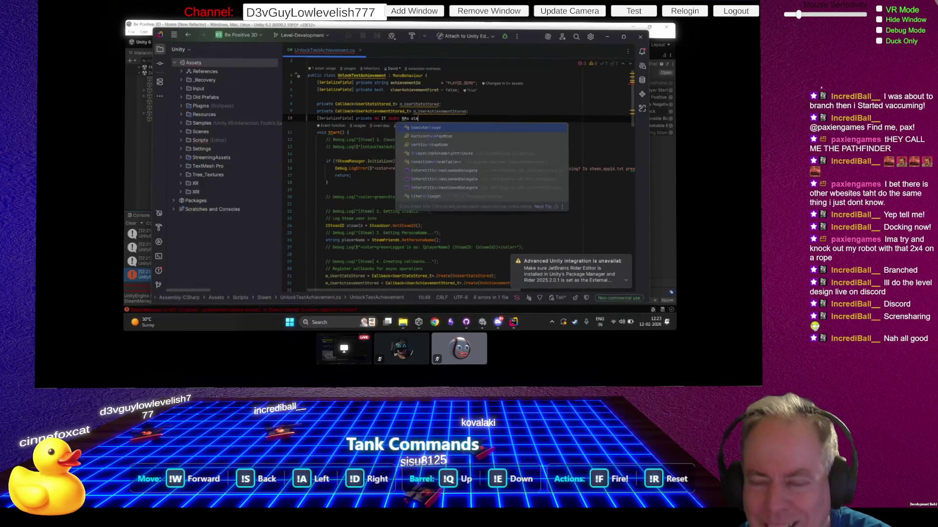
type("ays on")
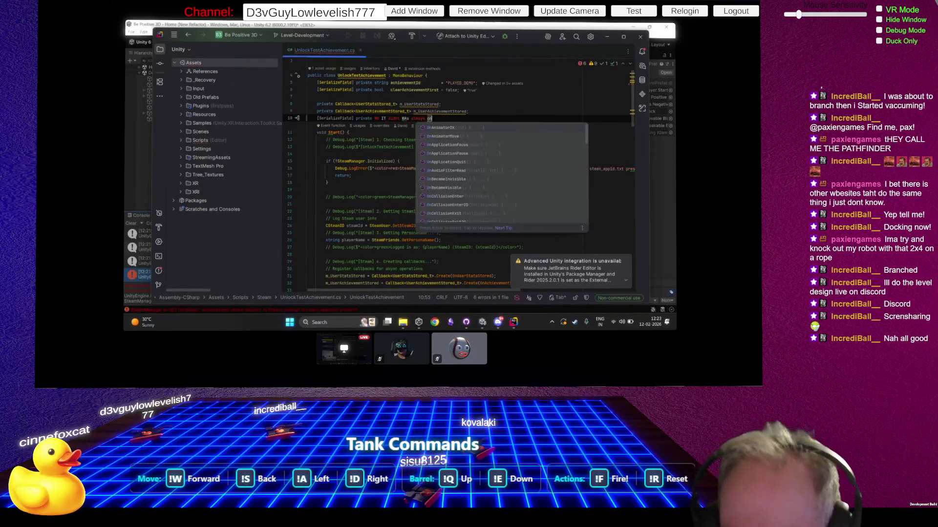
Step: Delete the [NotNull] attribute and edit the note, adding a comma and the word 'steam'
scroll(427, 128, "up", 4)
scroll(427, 128, "up", 4)
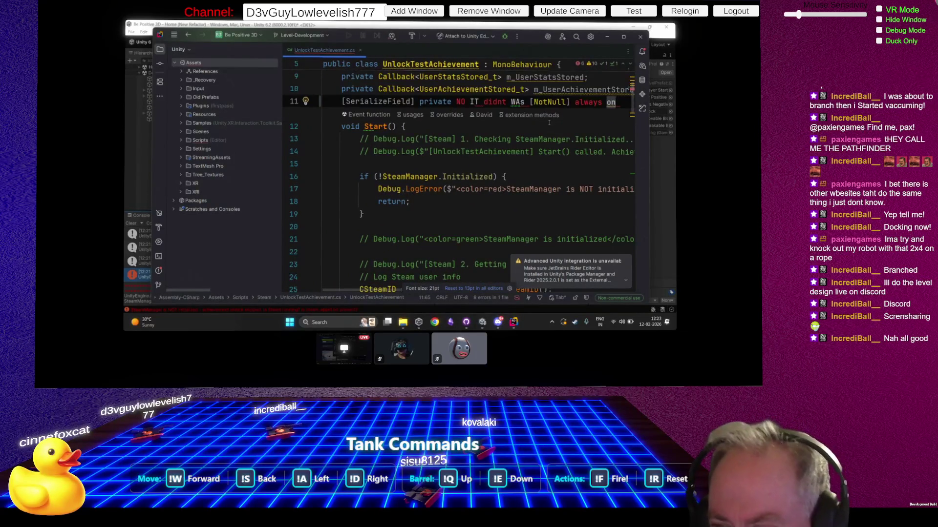
left_click_drag(569, 102, 529, 102)
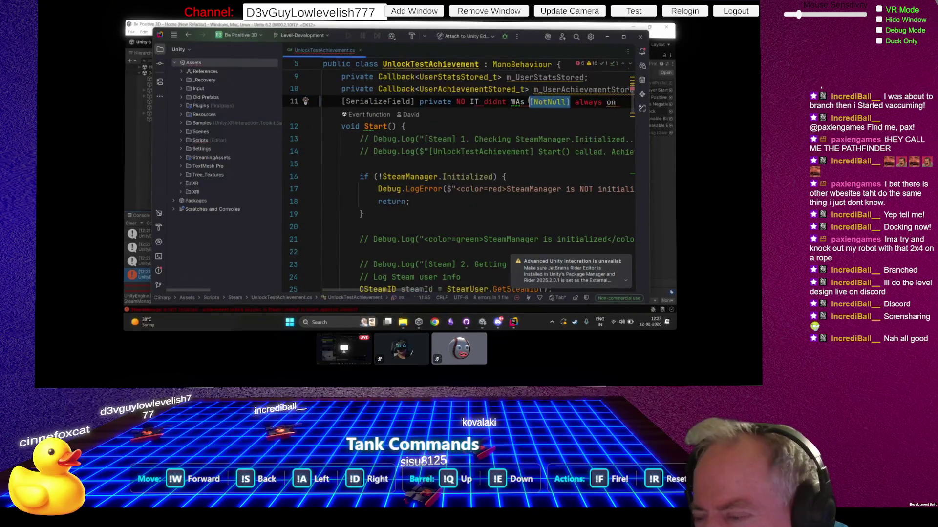
key("BackSpace")
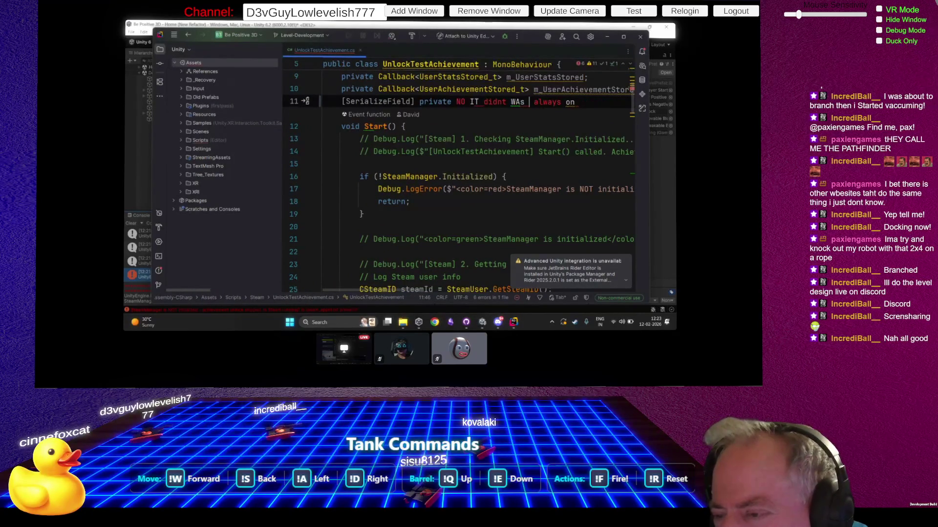
left_click(507, 102)
type(",")
left_click(323, 139)
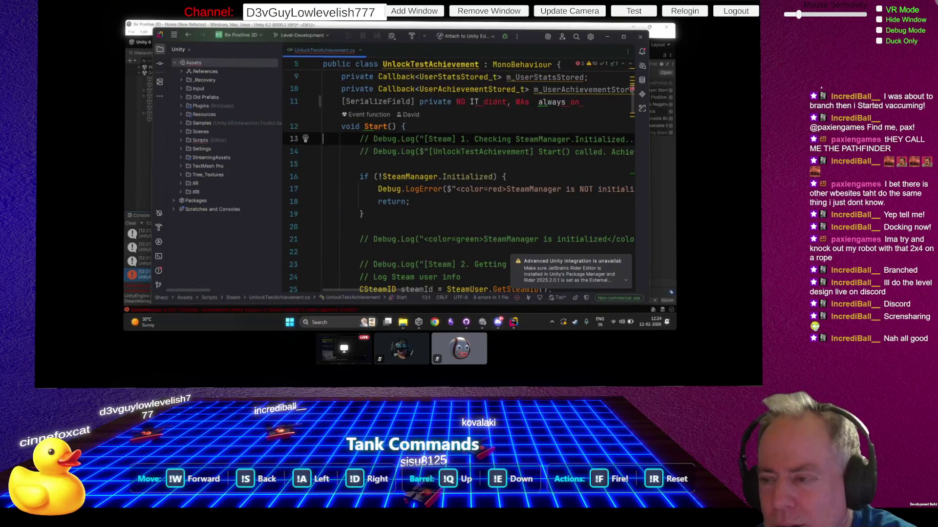
left_click(323, 102)
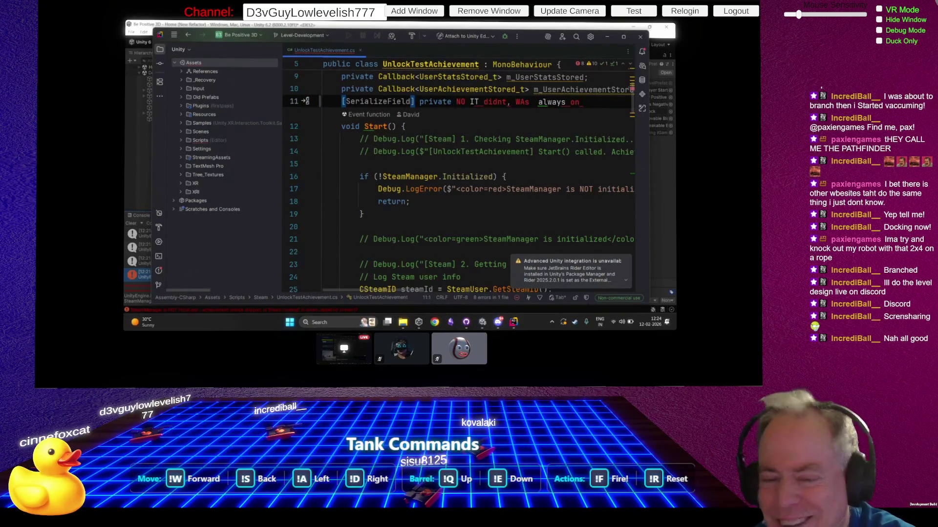
left_click(516, 102)
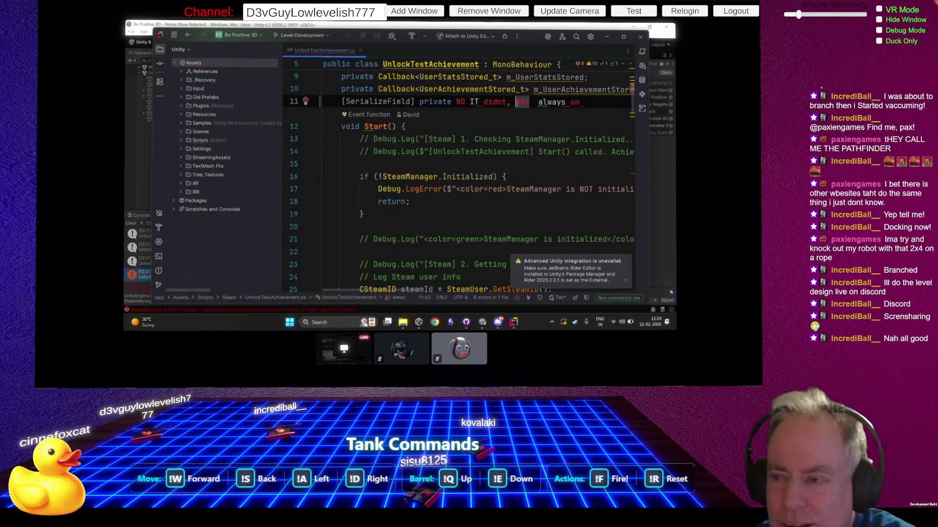
type("steam")
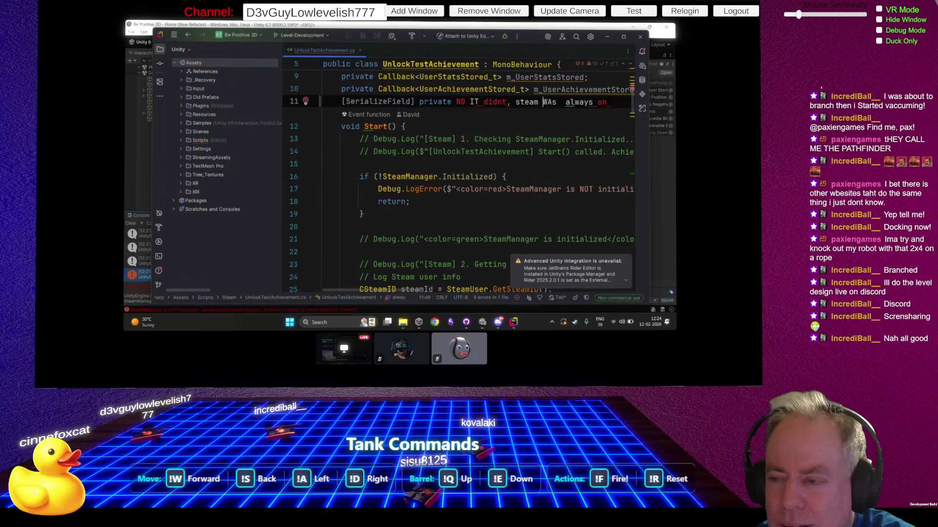
key("End")
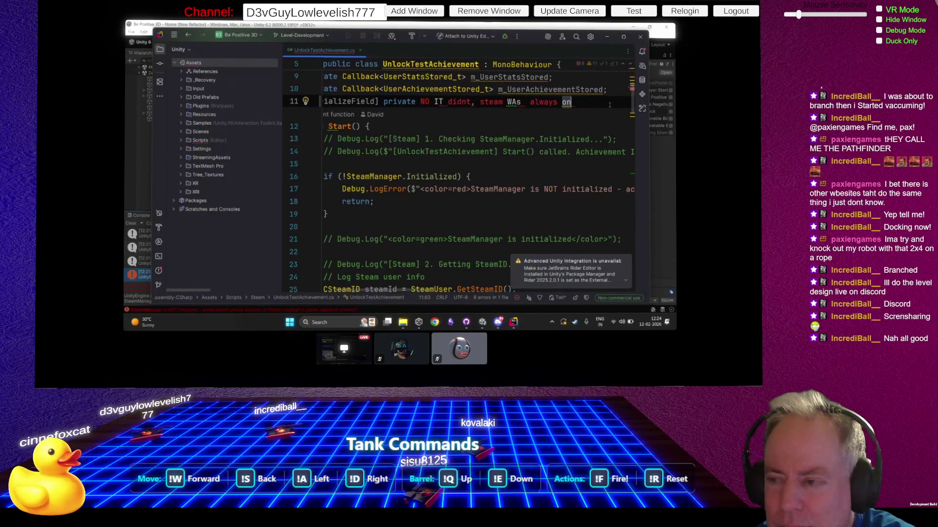
Step: Wrap the Steam note in a block comment and name the field enableSteam; before it
left_click(419, 102)
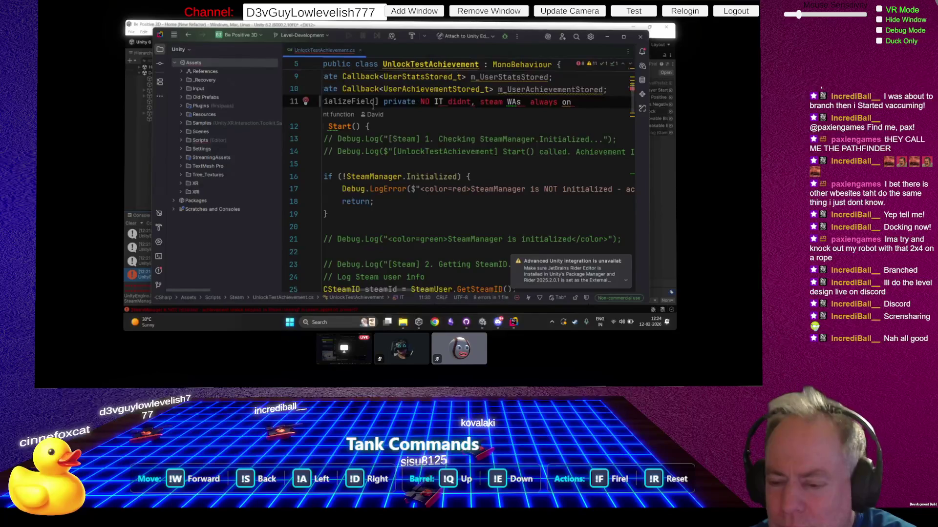
key("ctrl+shift+Right")
key("ctrl+shift+Right")
key("ctrl+shift+Right")
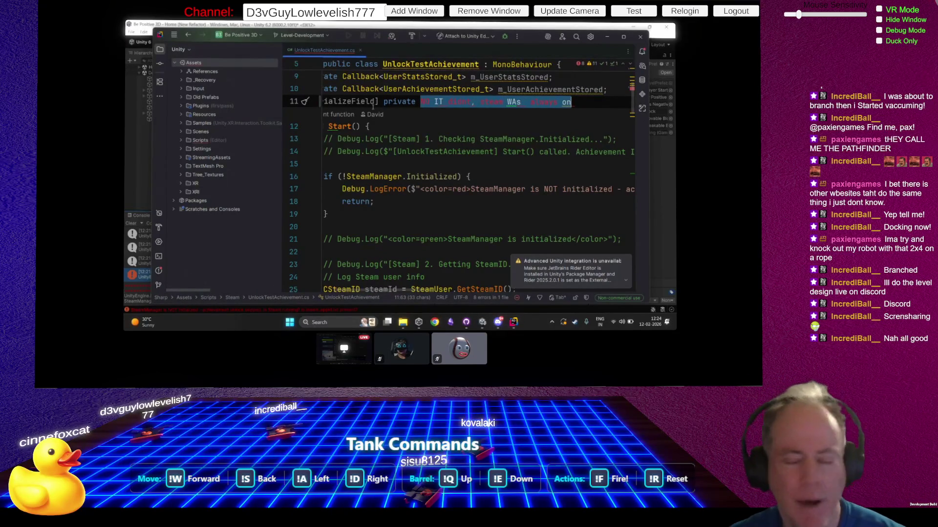
key("ctrl+shift+slash")
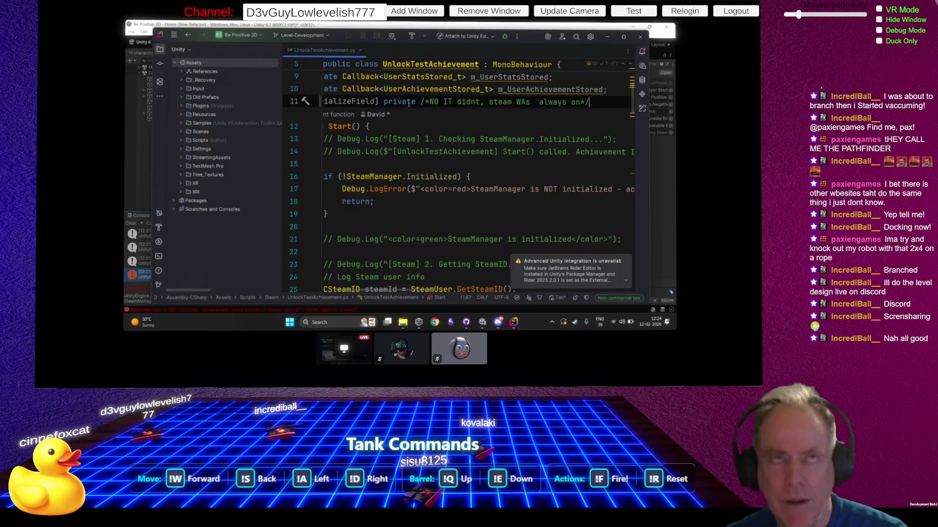
left_click(420, 102)
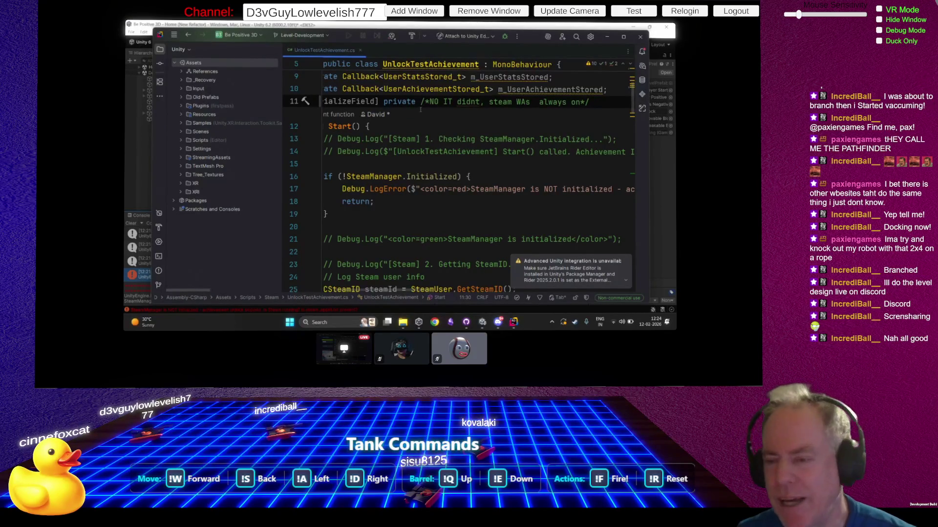
type("enableS")
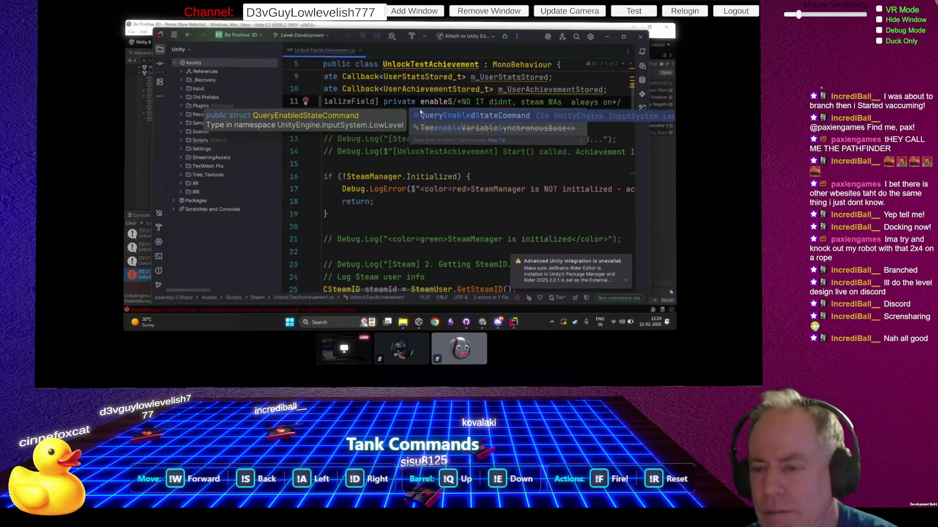
type("team;")
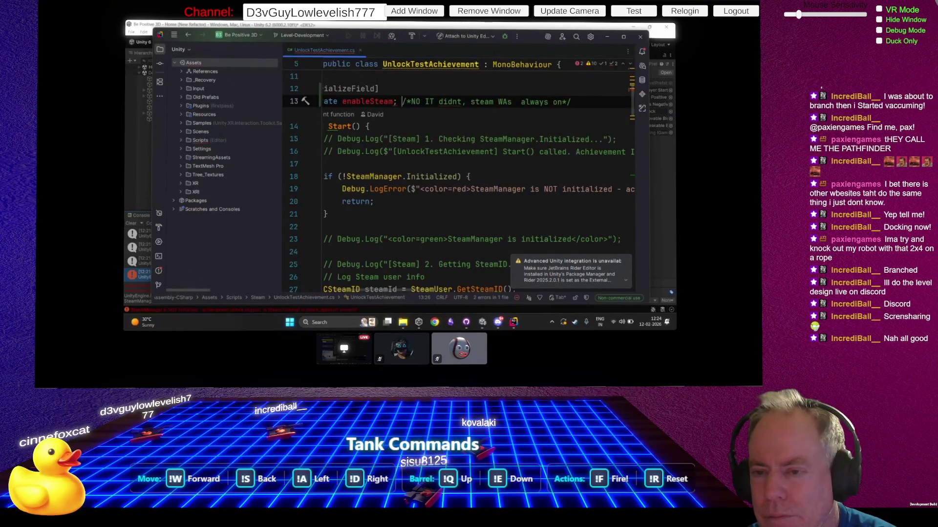
scroll(449, 107, "down", 4)
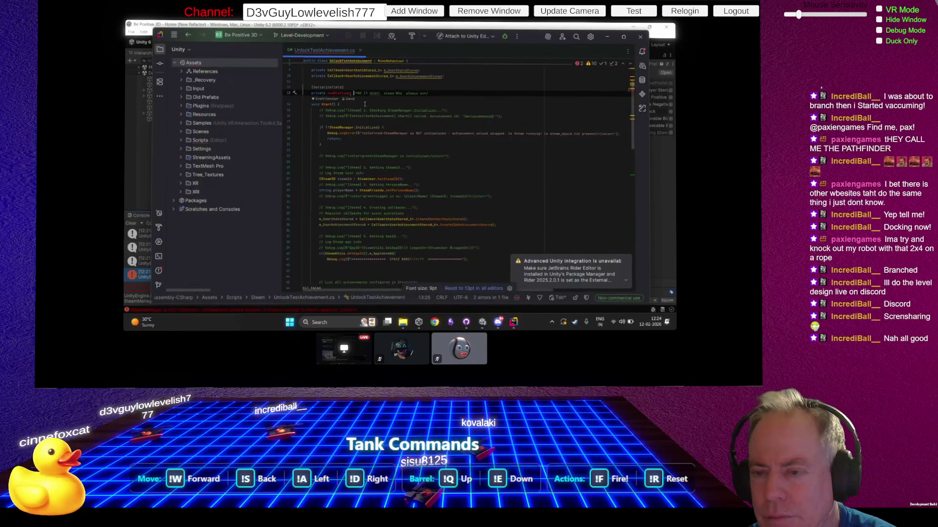
Step: Add the bool type before enableSteam on line 13
left_click(328, 93)
type("bool")
double_click(354, 93)
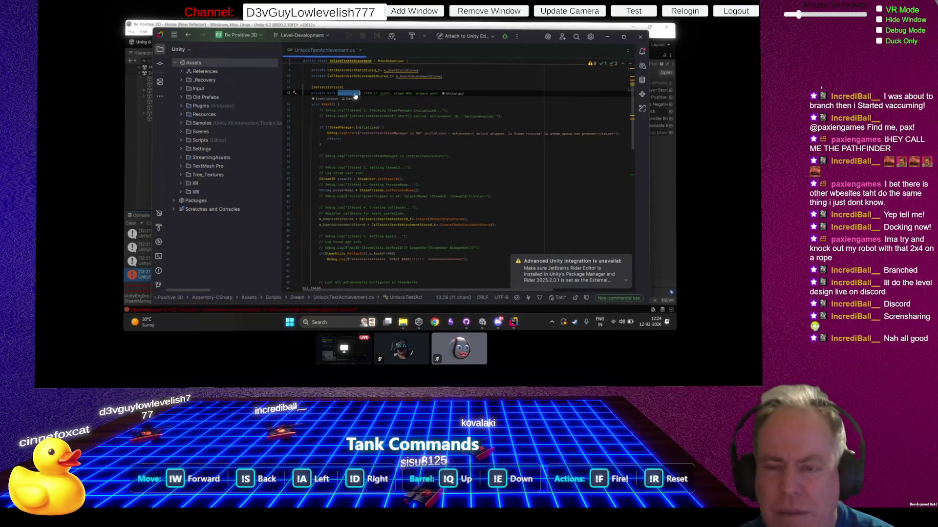
Step: Try an if(enableSteam) check on line 17 of Start, undo it, and return to Unity
left_click(357, 122)
key("ctrl+v")
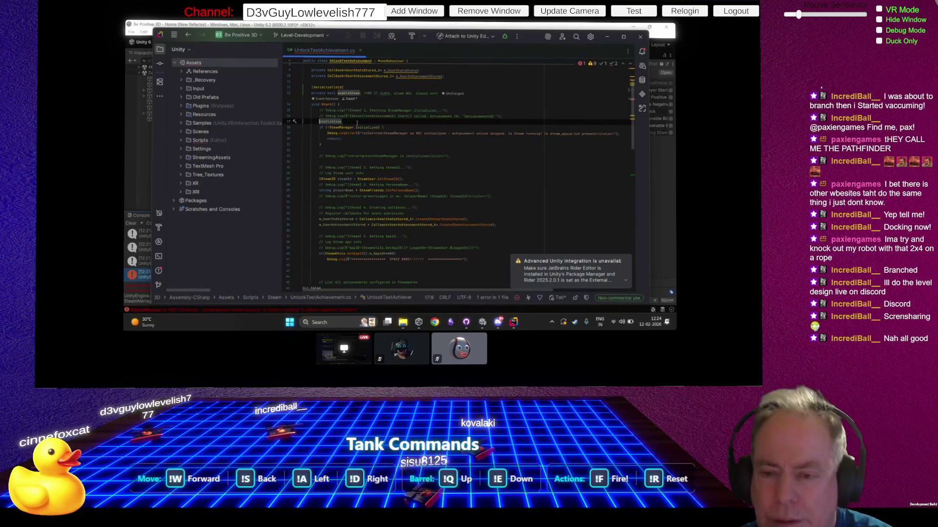
type("if(")
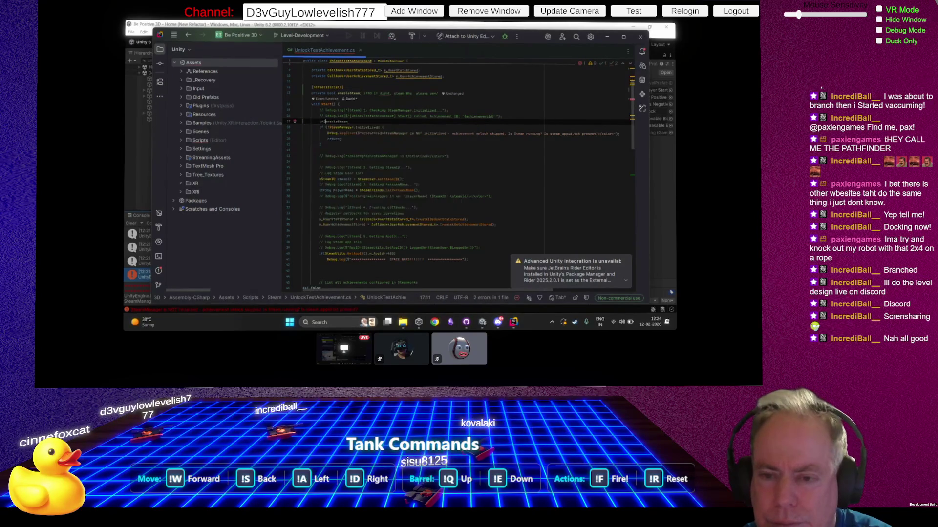
key("Escape")
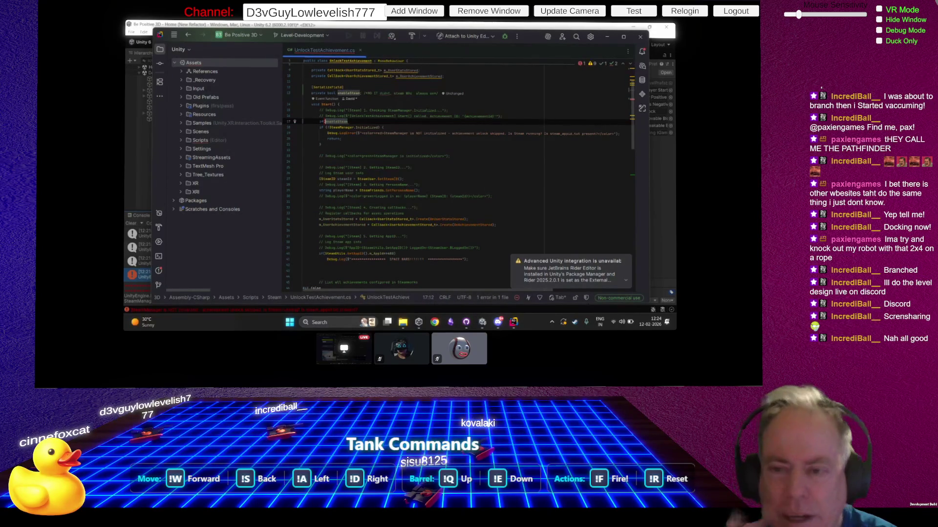
key("ctrl+z")
key("ctrl+z")
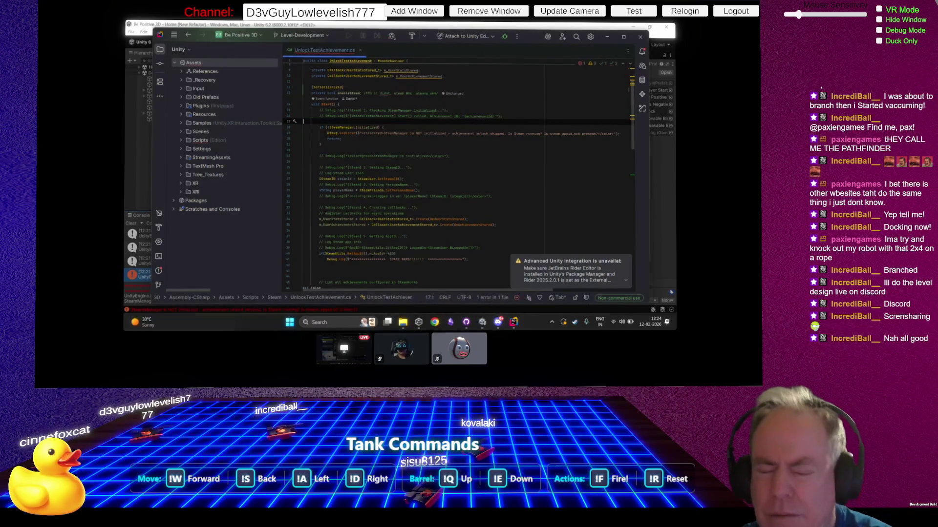
left_click(606, 37)
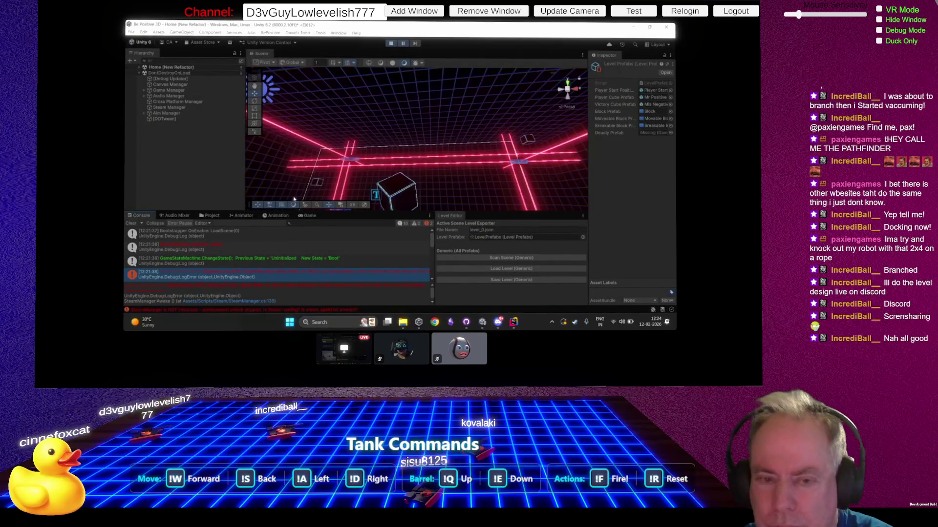
Step: Deactivate the Steam Manager object, select Cross Platform Manager, and exit Play mode
left_click(169, 108)
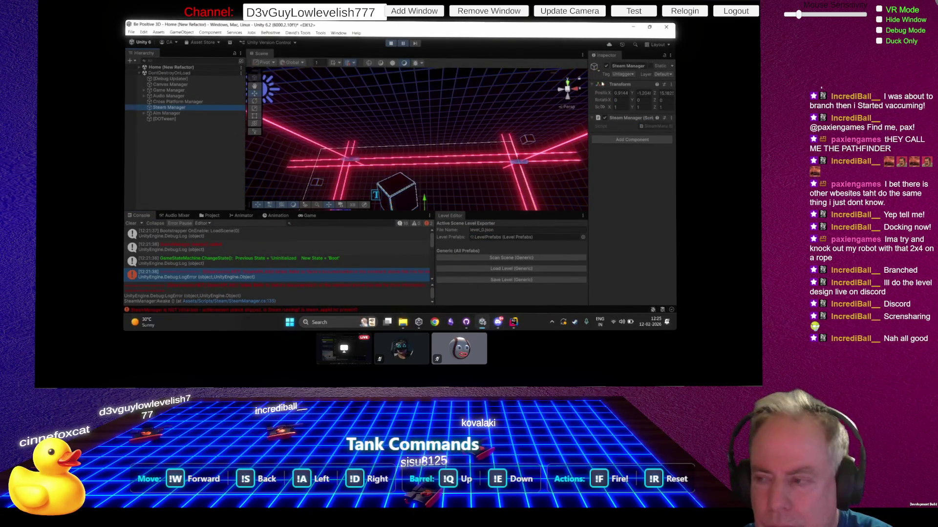
left_click(606, 65)
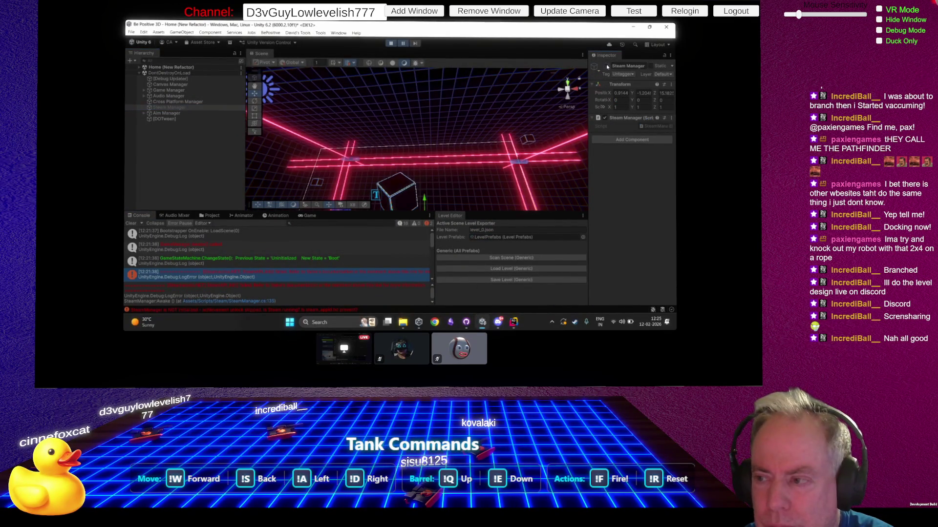
left_click(166, 102)
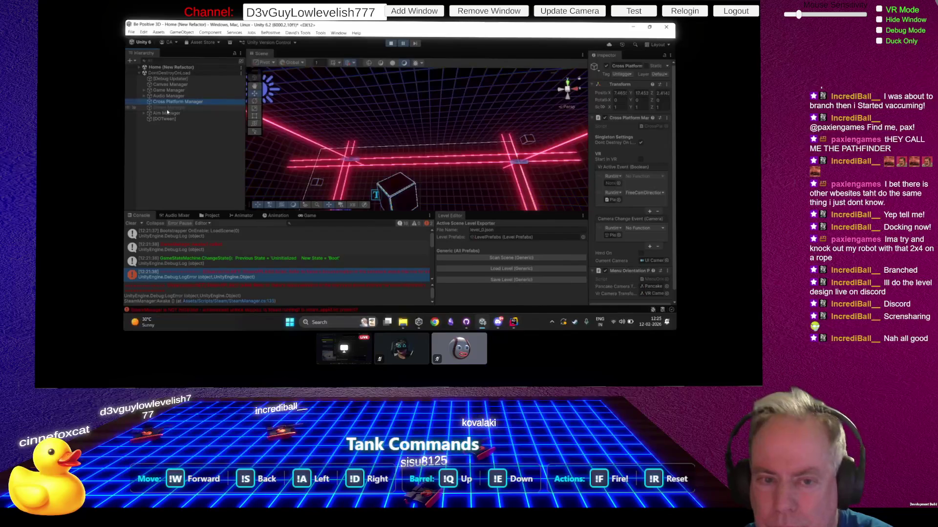
left_click(391, 43)
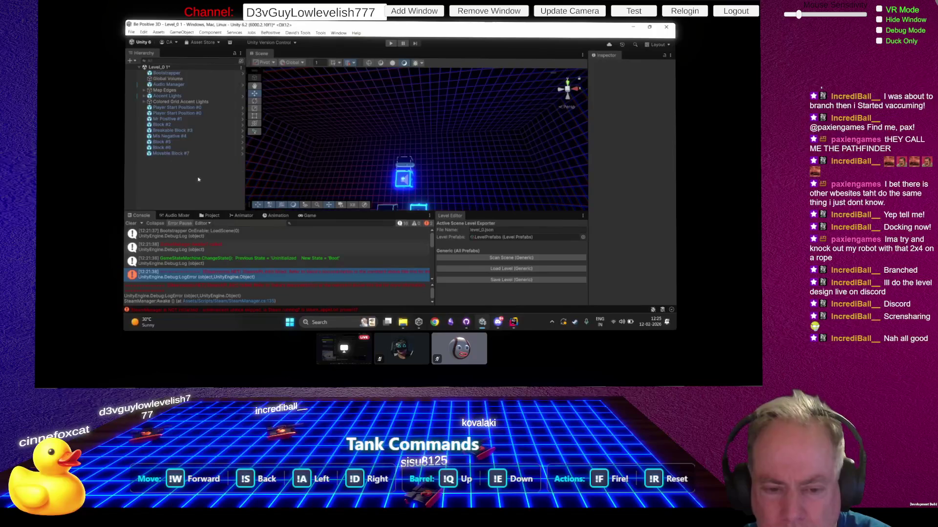
Step: Open the Bootstrap scene from Assets/Scenes/Dev/Boot Strap, answering the unsaved-changes prompt
left_click(308, 215)
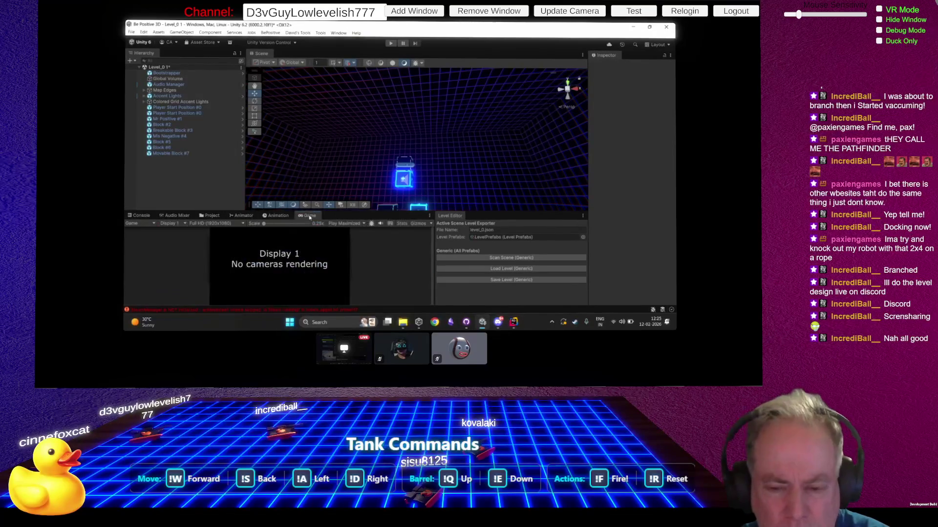
left_click(209, 216)
scroll(156, 276, "up", 5)
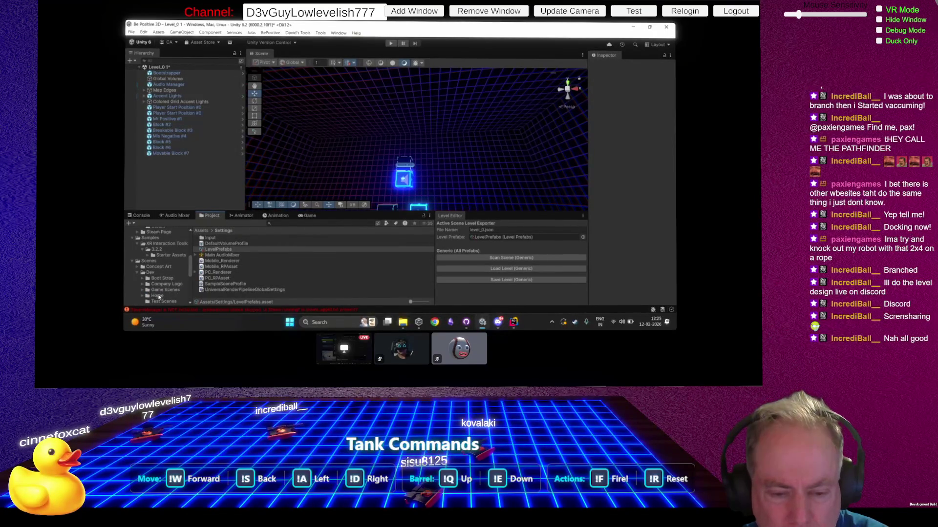
left_click(158, 296)
left_click(162, 277)
double_click(215, 243)
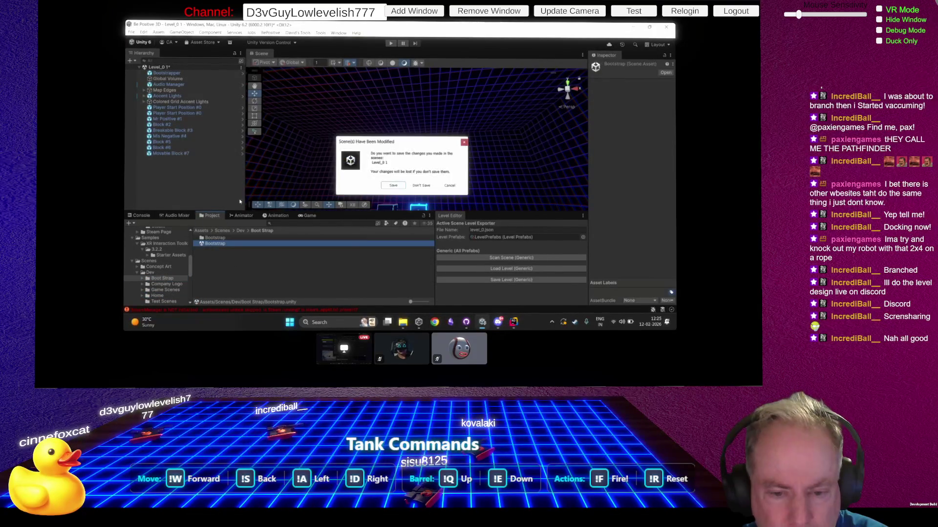
left_click(421, 186)
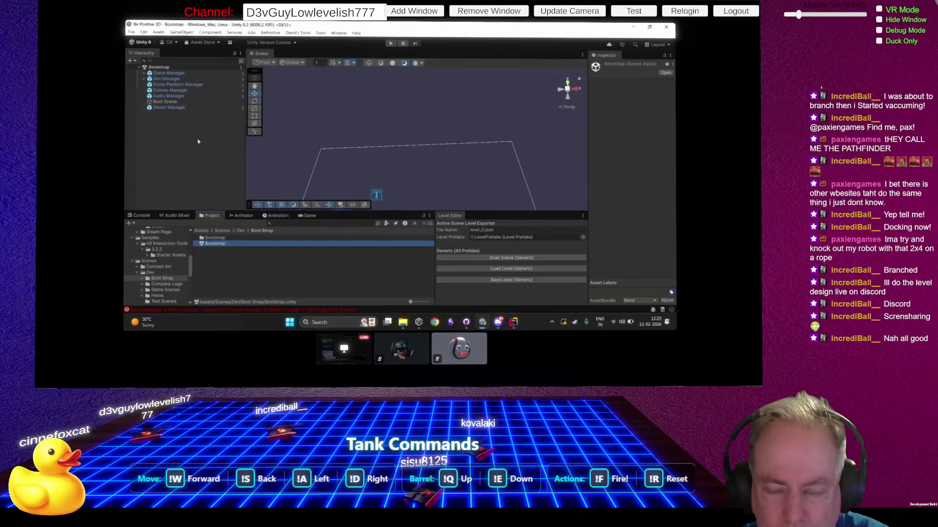
Step: Disable the Steam Manager script component and start the game
left_click(168, 108)
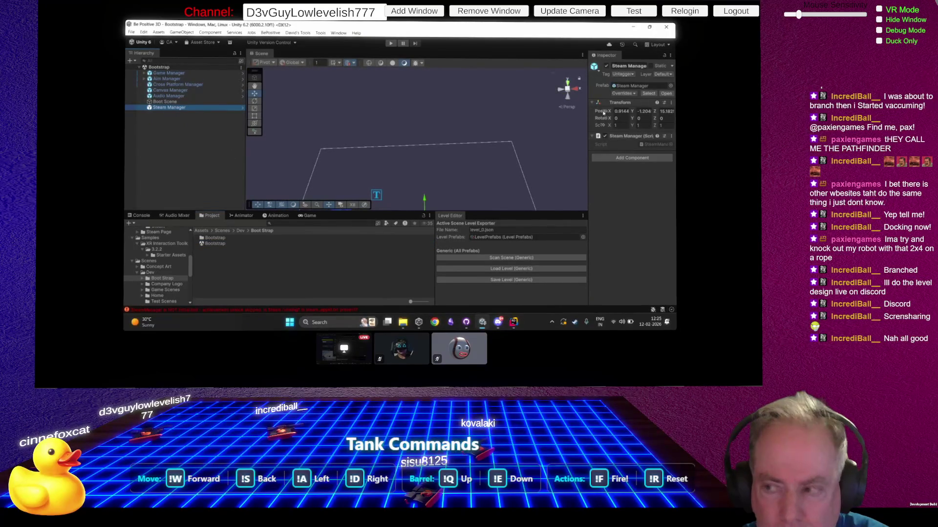
left_click(605, 137)
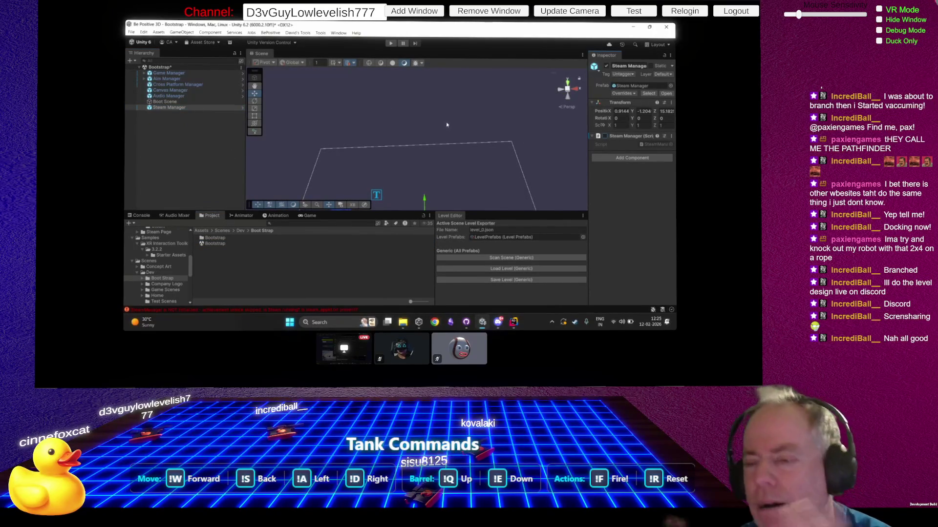
left_click(391, 43)
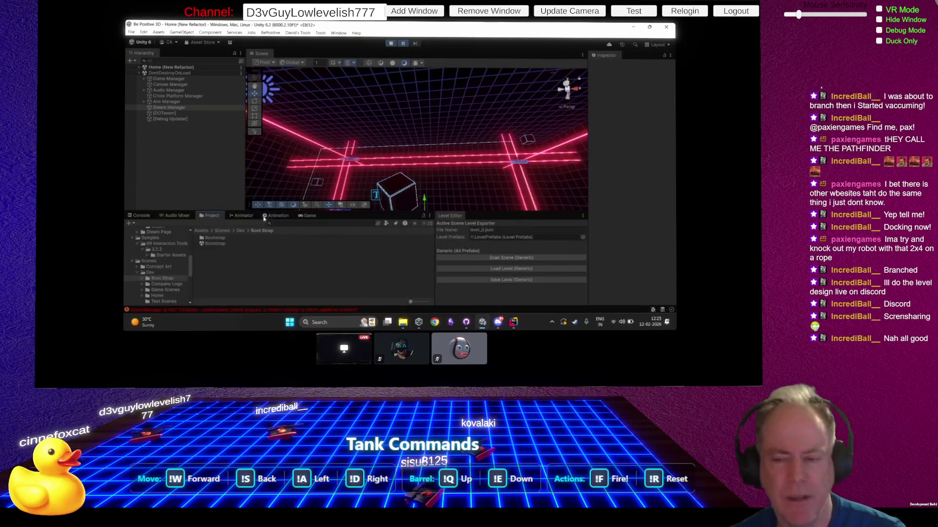
Step: Stop the game, deactivate the Steam Manager object, and play again to test
left_click(148, 218)
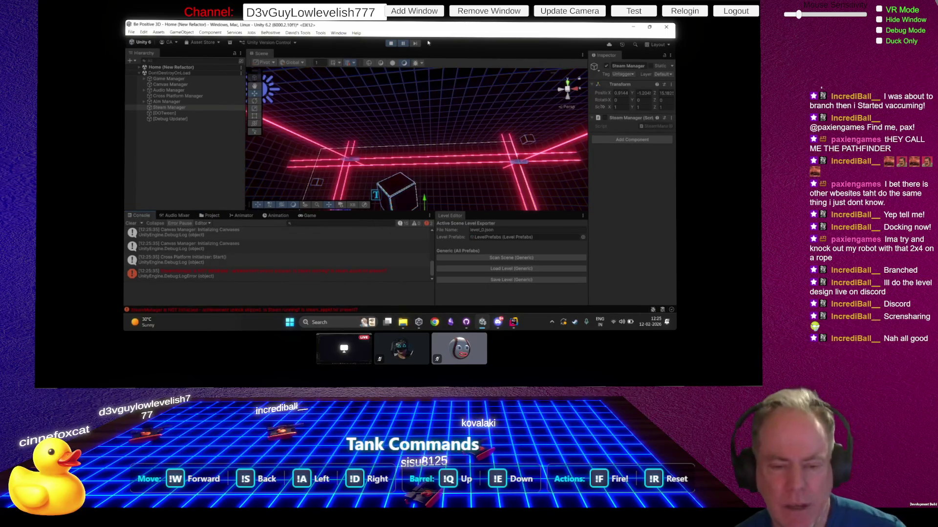
left_click(391, 42)
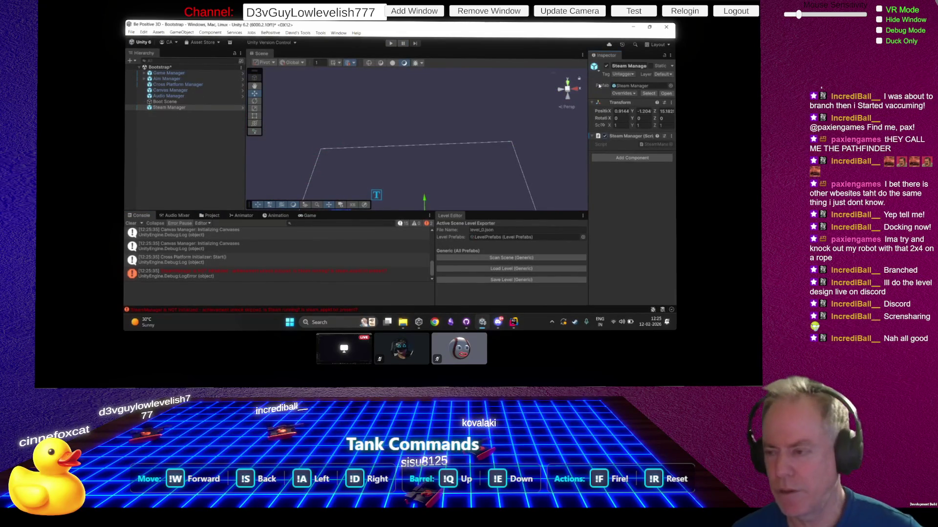
left_click(606, 67)
left_click(390, 43)
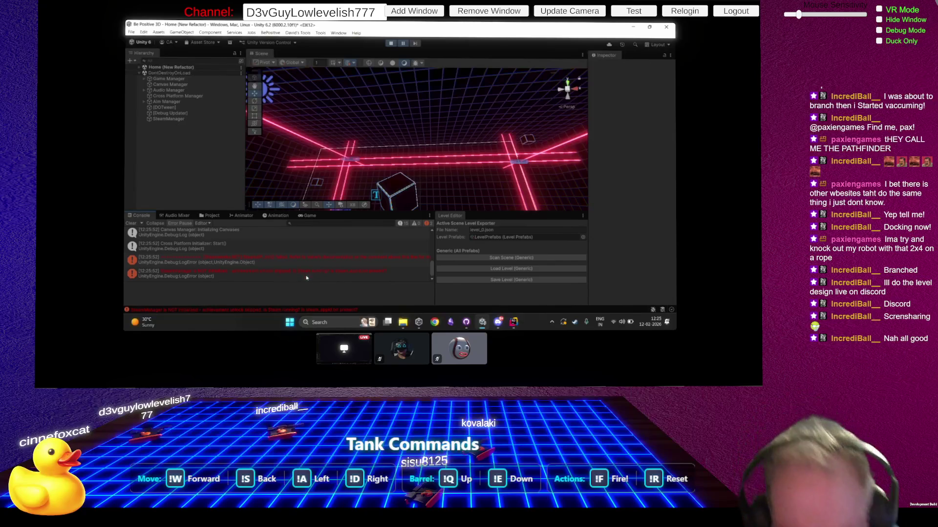
Step: Retest with the Steam Manager script disabled, then stop and bring UnlockTestAchievement.cs forward in Rider
left_click(391, 43)
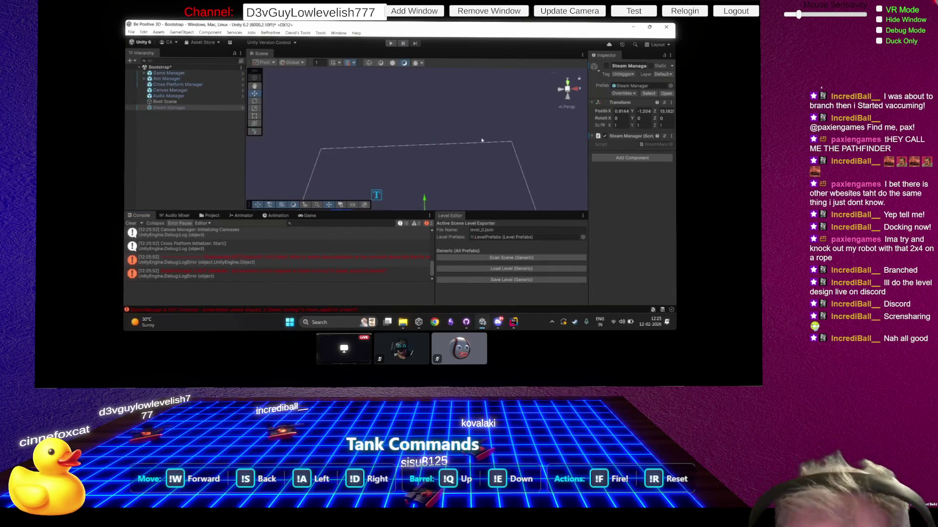
left_click(605, 135)
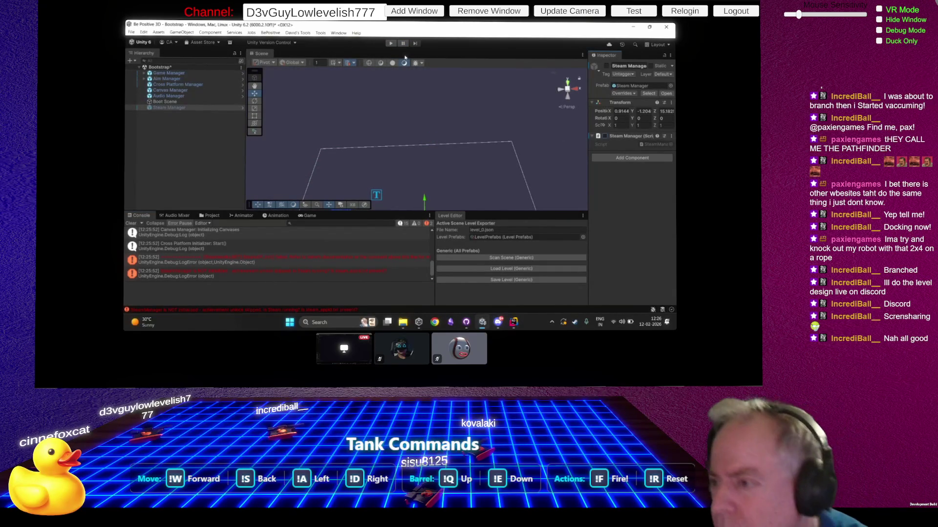
key("ctrl+p")
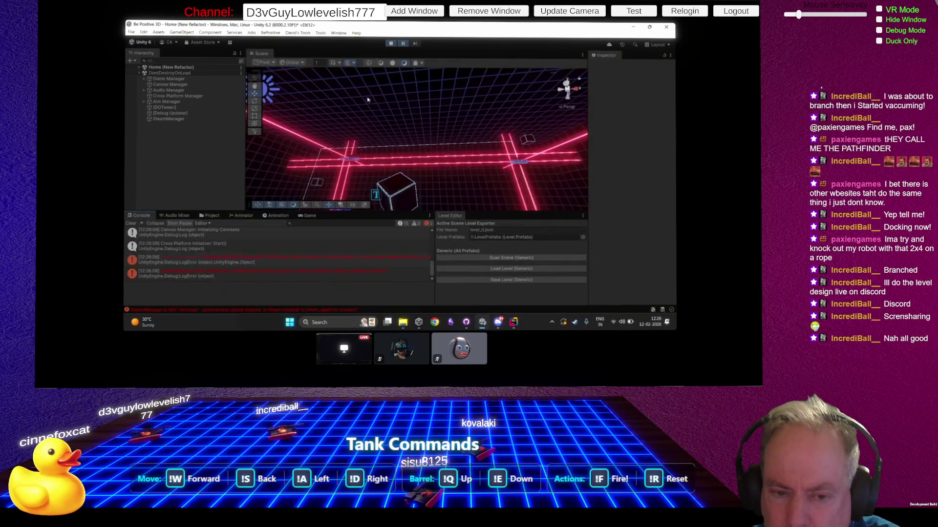
left_click(392, 43)
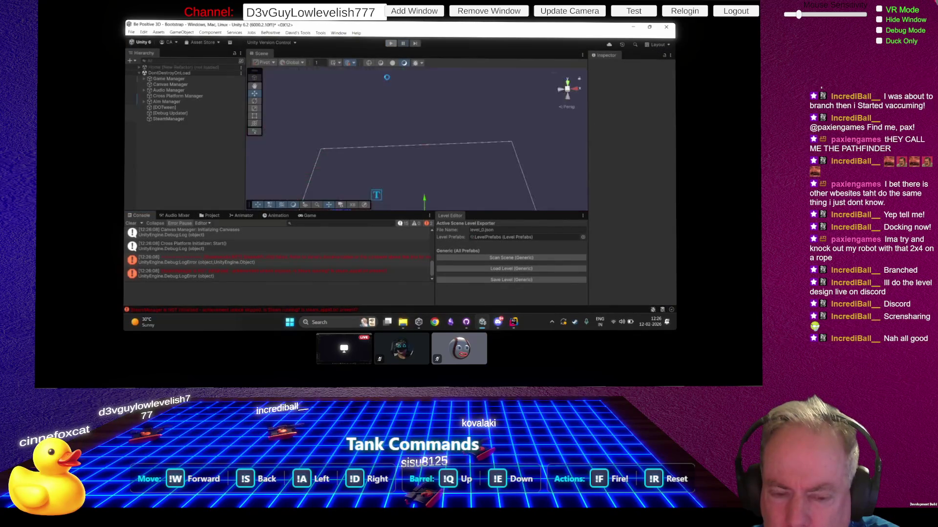
left_click(514, 322)
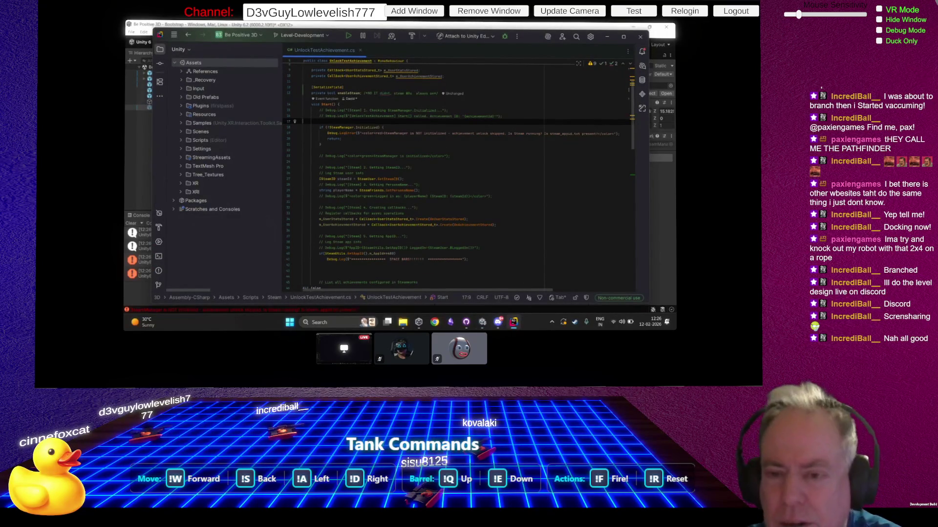
Step: Add 'if (!enableSteam) return;' as the first line of Start() on line 17
type("l")
type("if (")
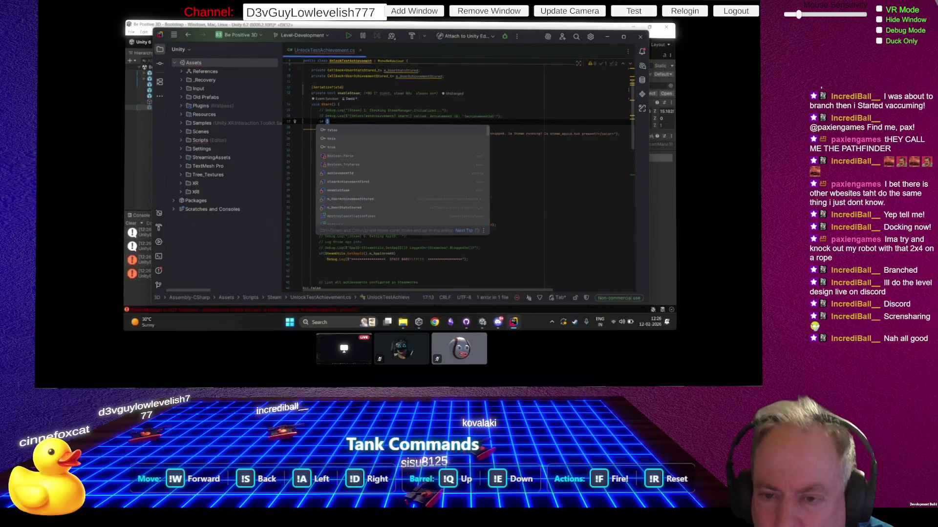
type("enableSteam")
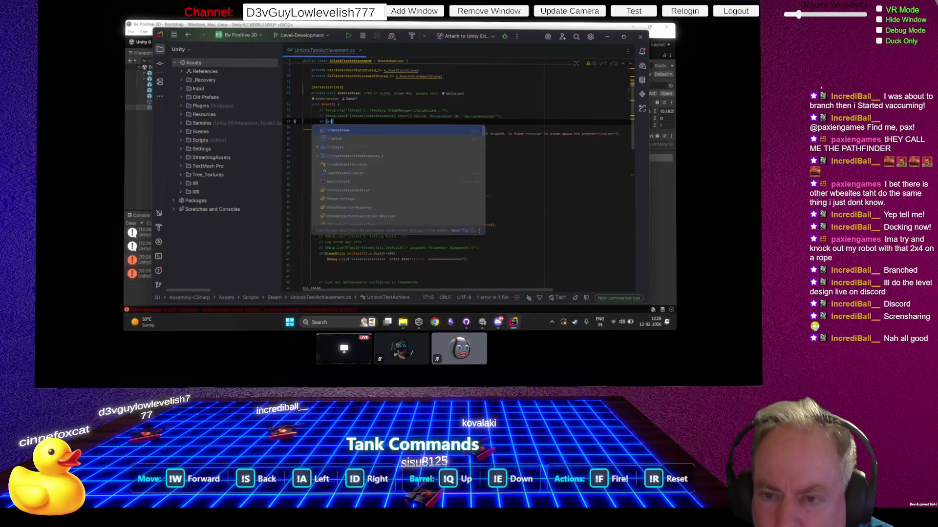
key("Return")
type(")")
key("ctrl+shift+Left")
key("End")
type("return")
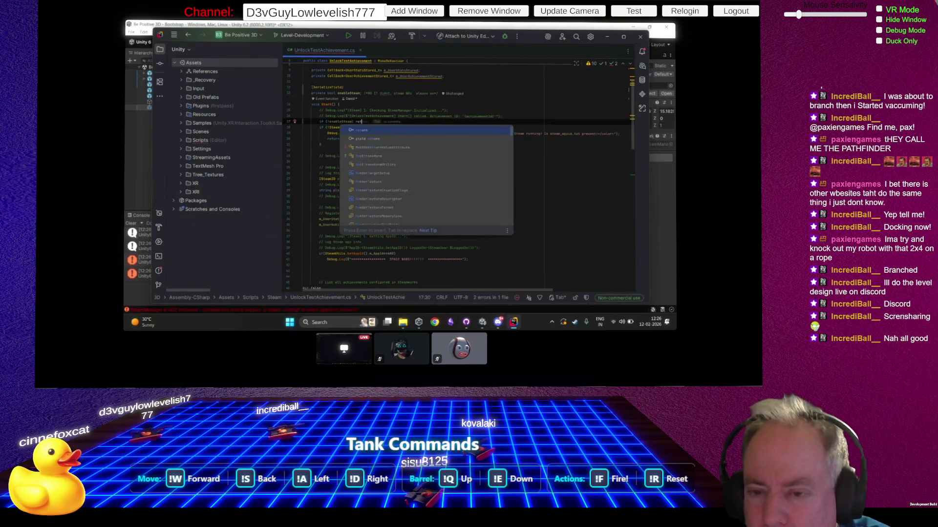
key("Return")
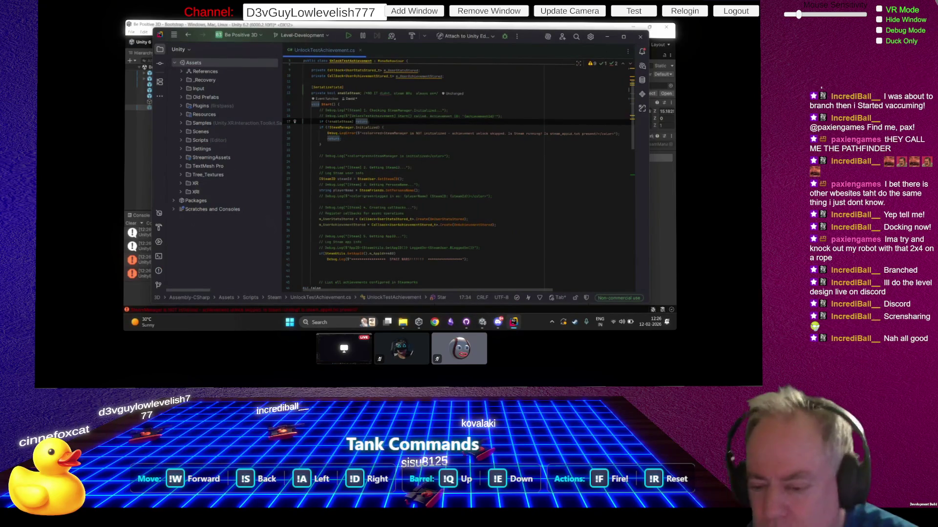
scroll(349, 234, "down", 4)
scroll(348, 234, "down", 6)
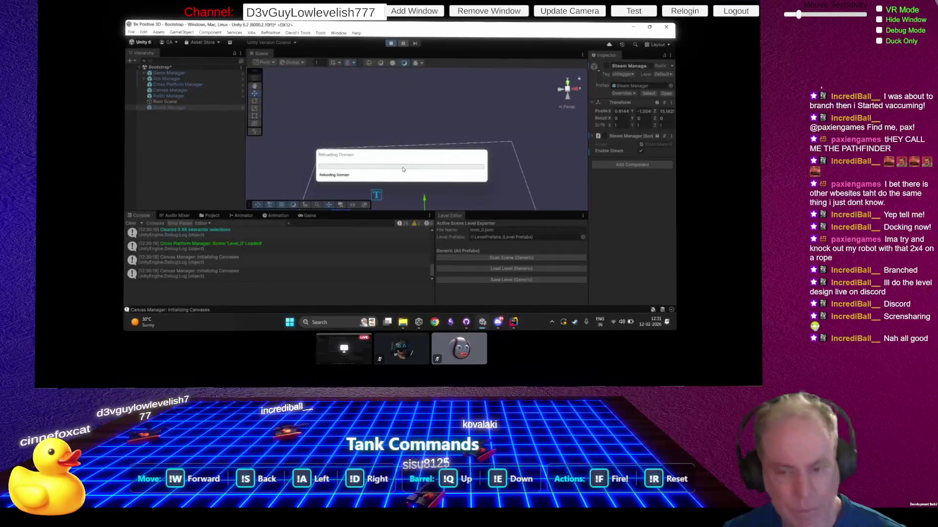
Step: Switch the Discord call to a grid view of all participants while Unity reloads
left_click(295, 118)
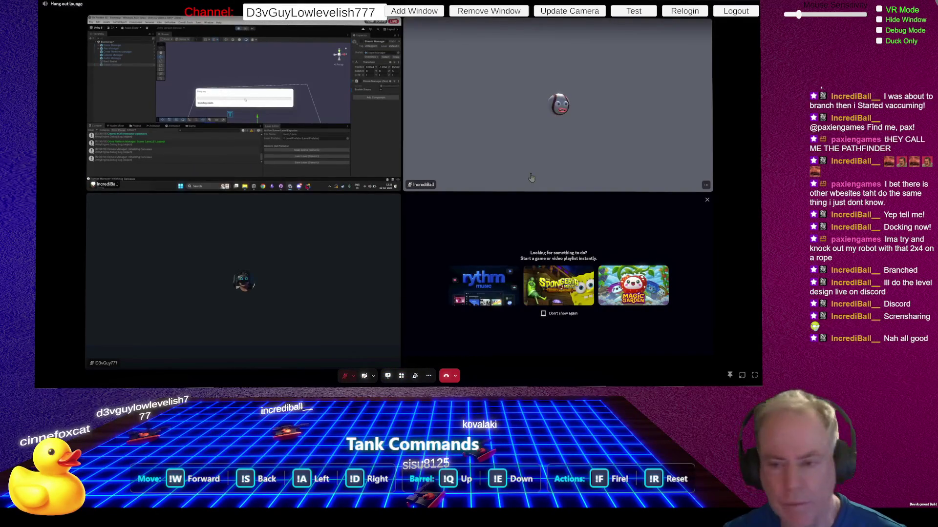
Step: Enlarge the collaborator's screen share again and bring SteamManager.cs forward in Rider
left_click(295, 118)
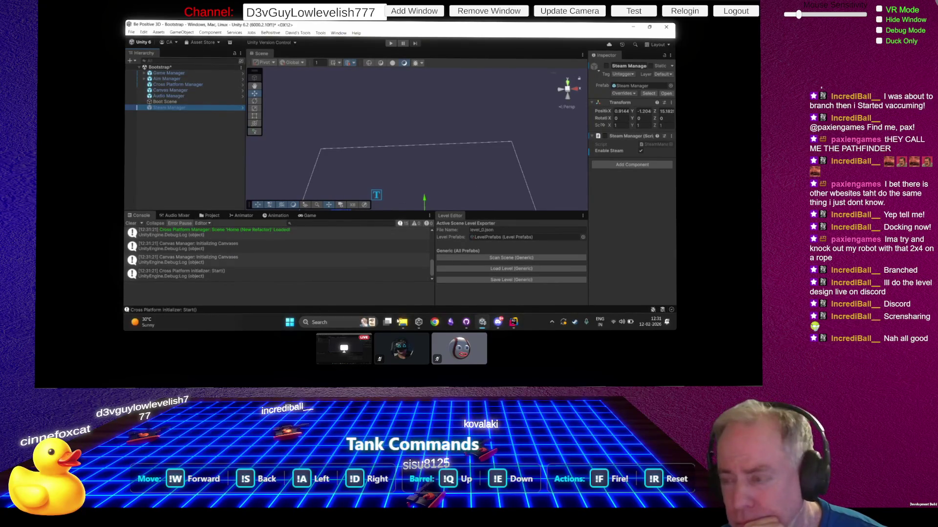
left_click(513, 322)
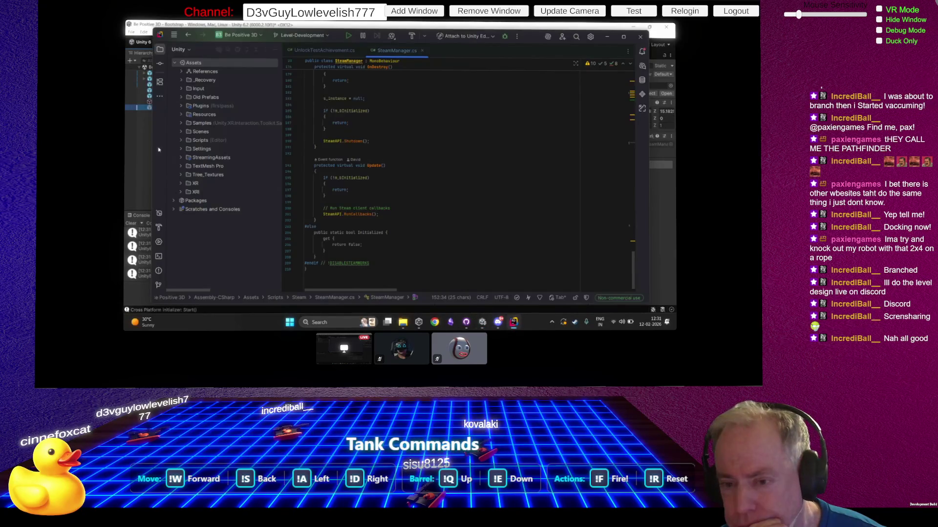
Step: Navigate back past OnEnable and the SteamManager class header to UnlockTestAchievement.cs line 17
left_click(189, 36)
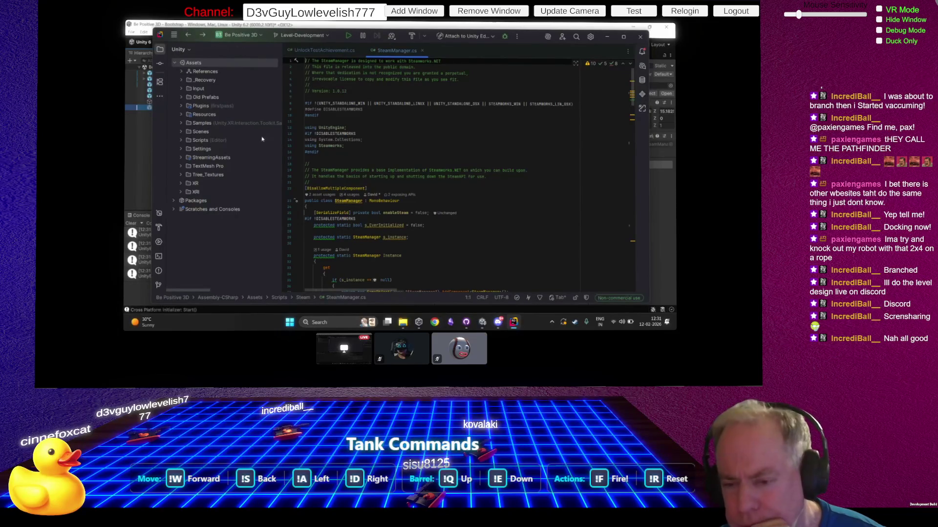
left_click(189, 37)
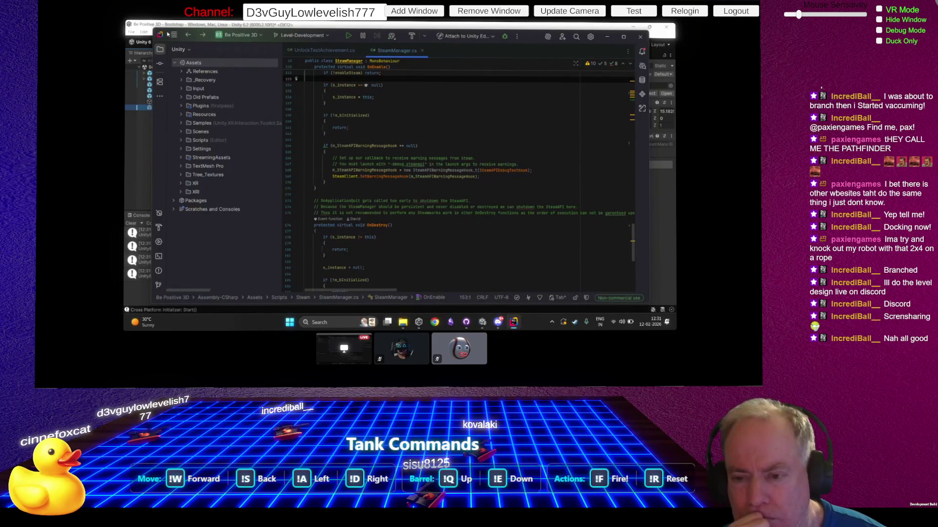
left_click(188, 34)
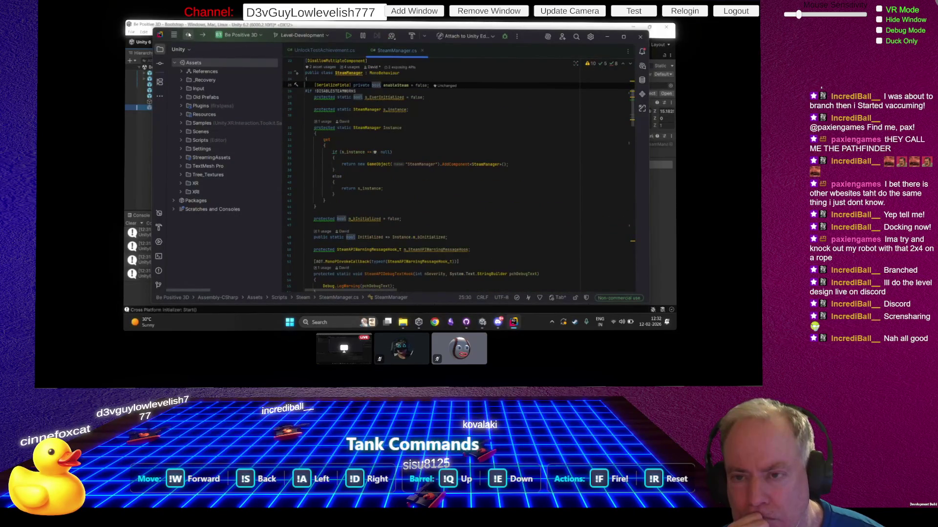
left_click(189, 35)
left_click(188, 35)
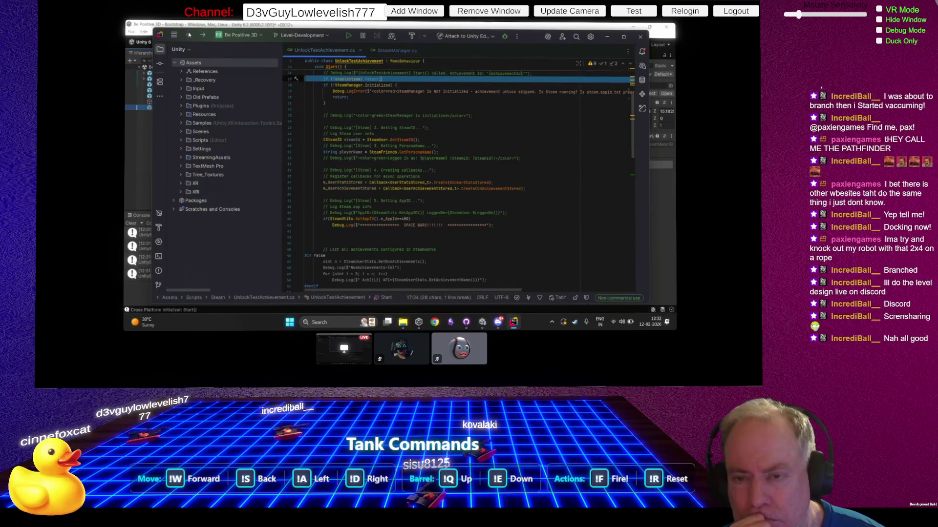
Step: Scroll up in the achievement script and select the UnlockTestAchievement class name
scroll(409, 139, "up", 5)
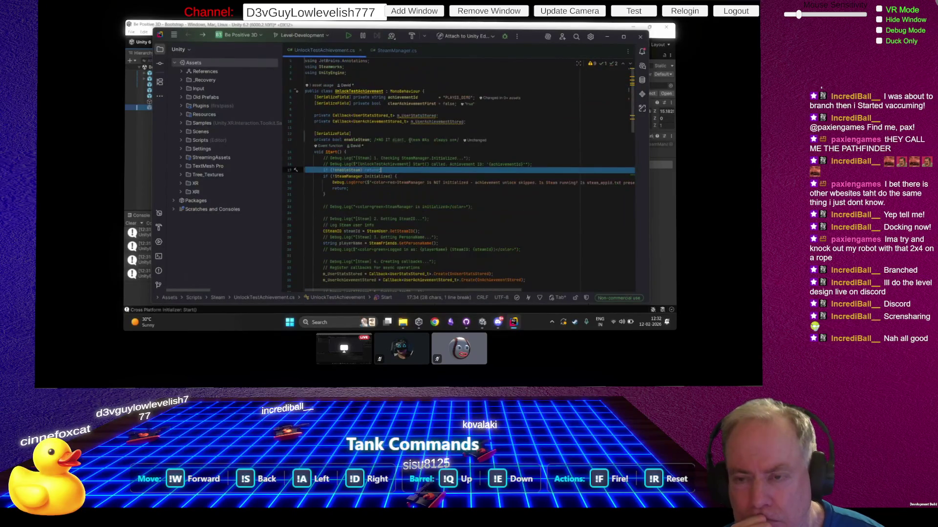
double_click(357, 91)
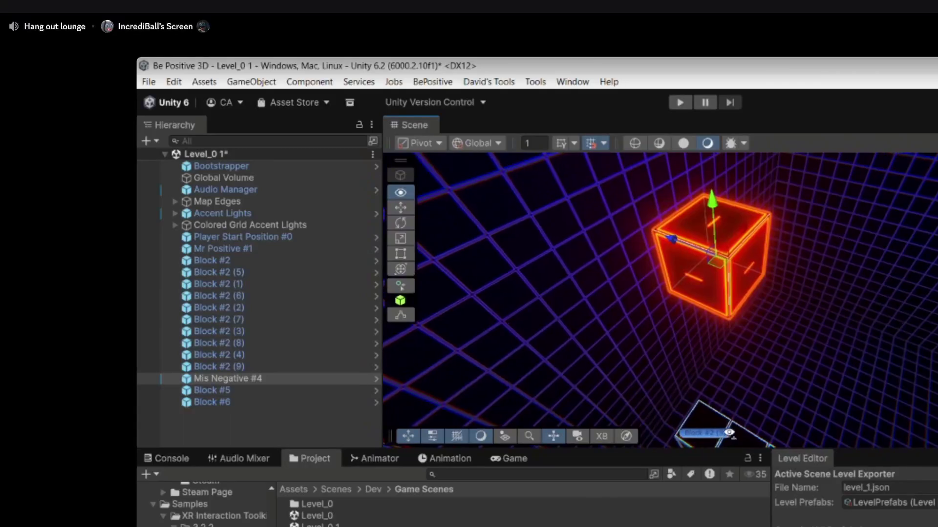
Step: Move the orange cube down against Block #2 (6) and frame it in the Scene view
left_click_drag(651, 334, 608, 359)
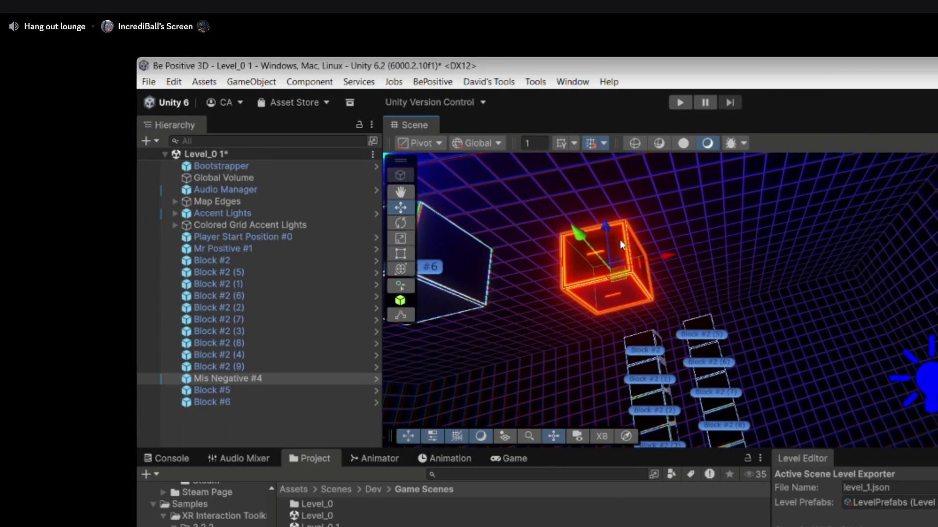
mouse_move(621, 265)
left_mouse_down()
mouse_move(645, 337)
mouse_move(621, 408)
left_mouse_up()
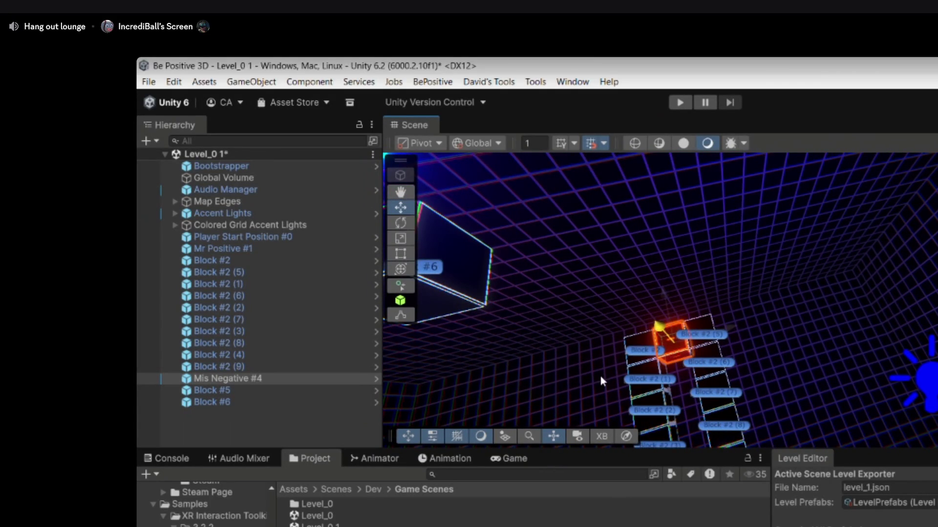
key("f")
key("f")
Step: Orbit out to view the block row from above and select Block #2 (5) through Block #2 (9)
mouse_move(830, 244)
left_mouse_down()
mouse_move(859, 273)
mouse_move(845, 352)
mouse_move(934, 333)
mouse_move(929, 362)
mouse_move(823, 385)
left_mouse_up()
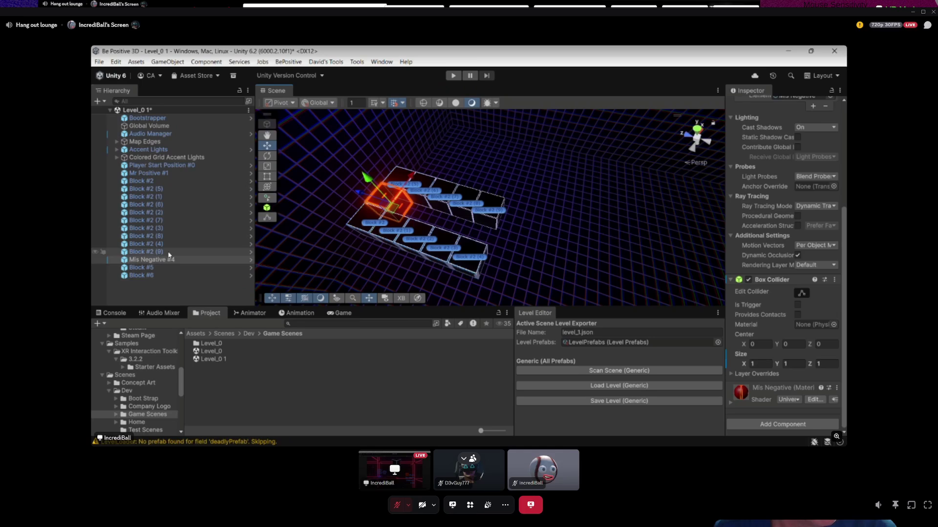
left_click(147, 252)
left_click(164, 189, "shift")
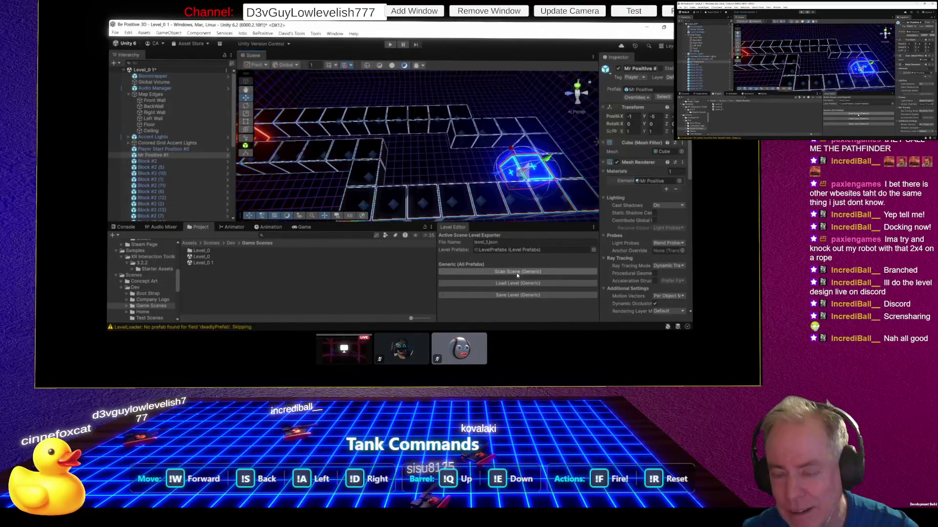
left_click(517, 275)
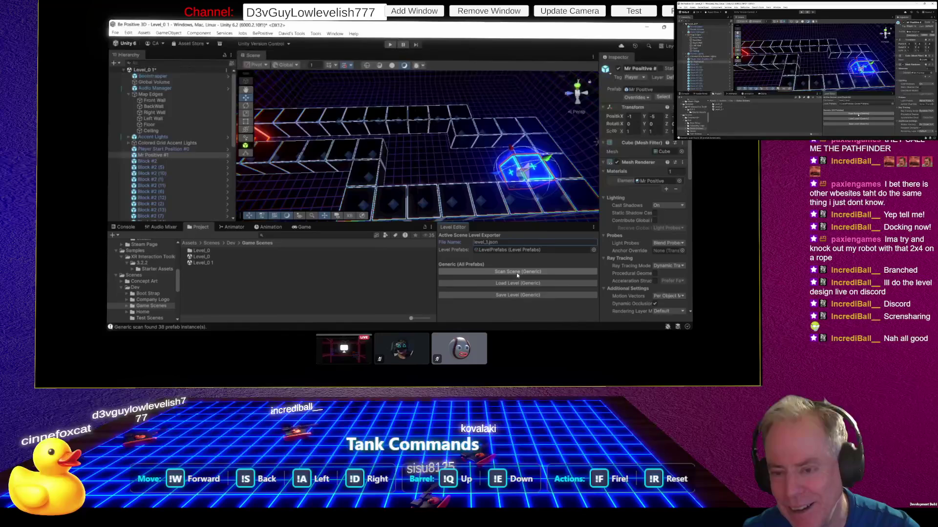
left_click(504, 296)
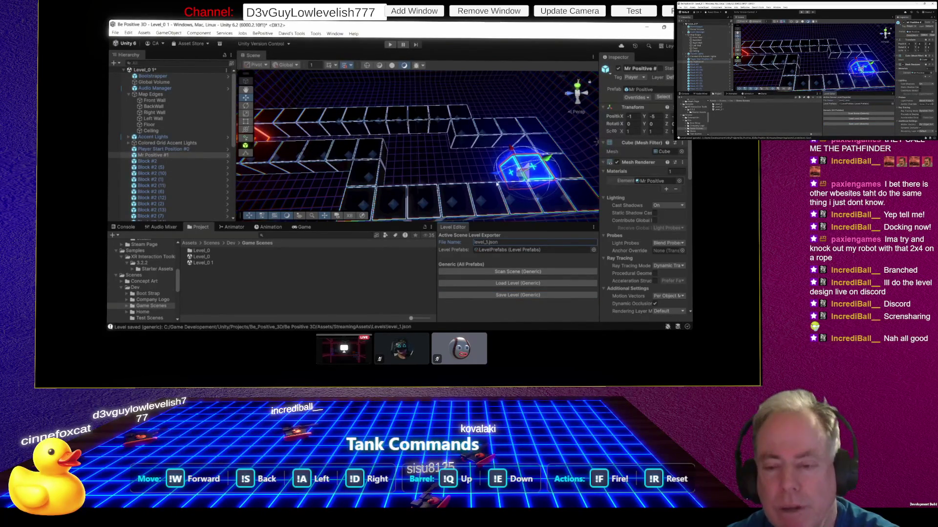
mouse_move(498, 174)
left_mouse_down()
mouse_move(432, 171)
mouse_move(445, 114)
mouse_move(420, 128)
mouse_move(254, 137)
mouse_move(431, 136)
mouse_move(412, 137)
left_mouse_up()
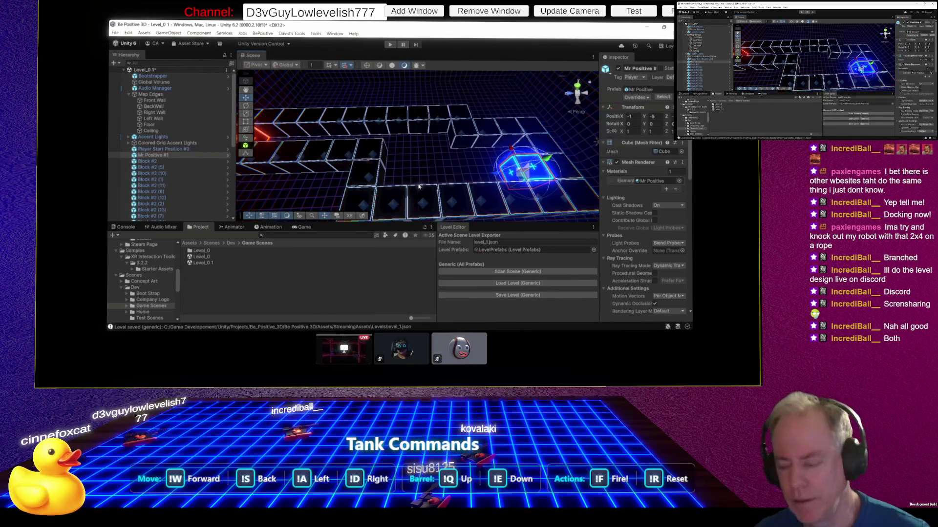
left_click_drag(389, 157, 349, 131)
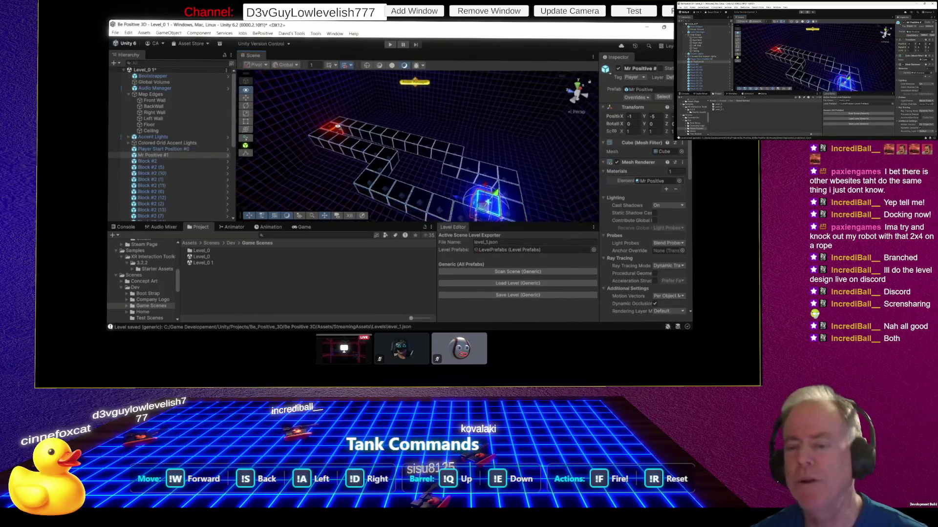
Step: Orbit the shared level to look down from above, then select the level File Name field
mouse_move(130, 166)
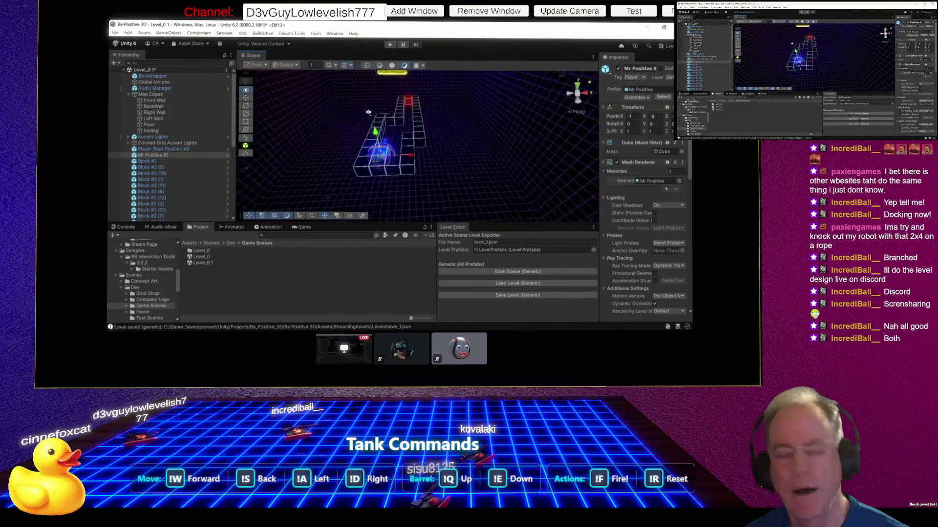
mouse_move(343, 104)
left_mouse_down()
mouse_move(378, 176)
mouse_move(469, 227)
left_mouse_up()
left_click(496, 242)
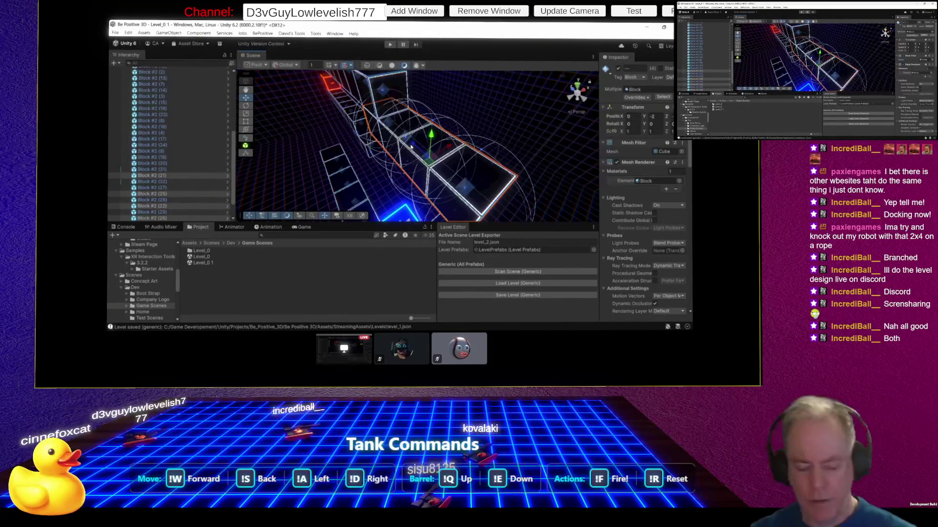
mouse_move(222, 110)
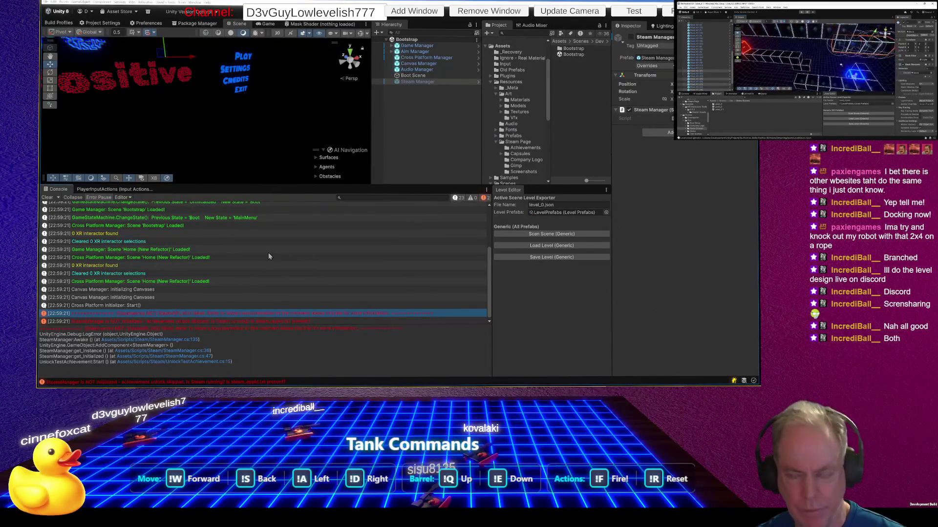
Step: Activate the Steam Manager object, save the Bootstrap scene, and enlarge the Project browser
left_click(630, 37)
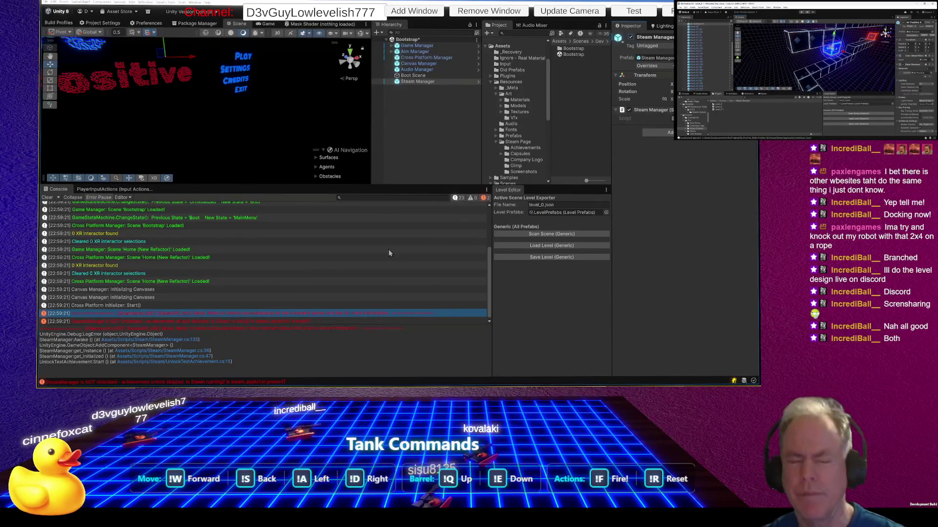
key("ctrl+s")
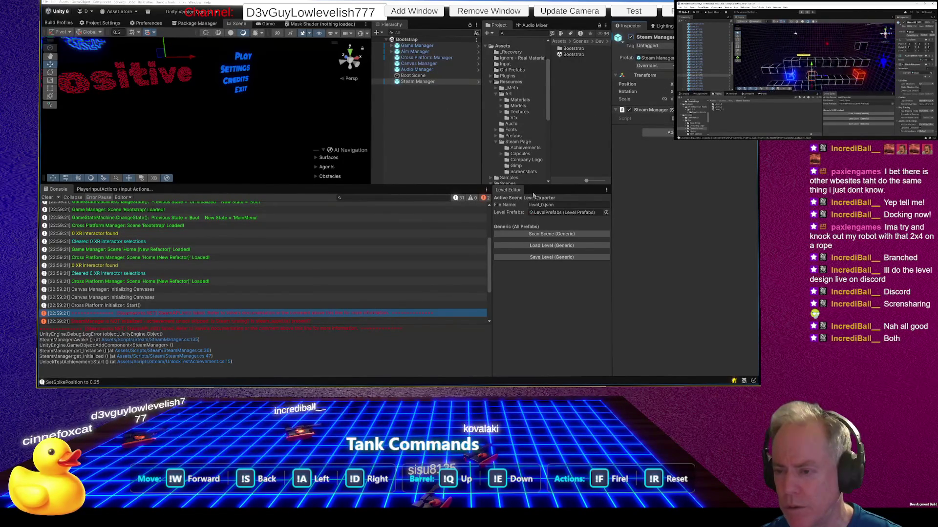
left_click_drag(535, 187, 536, 263)
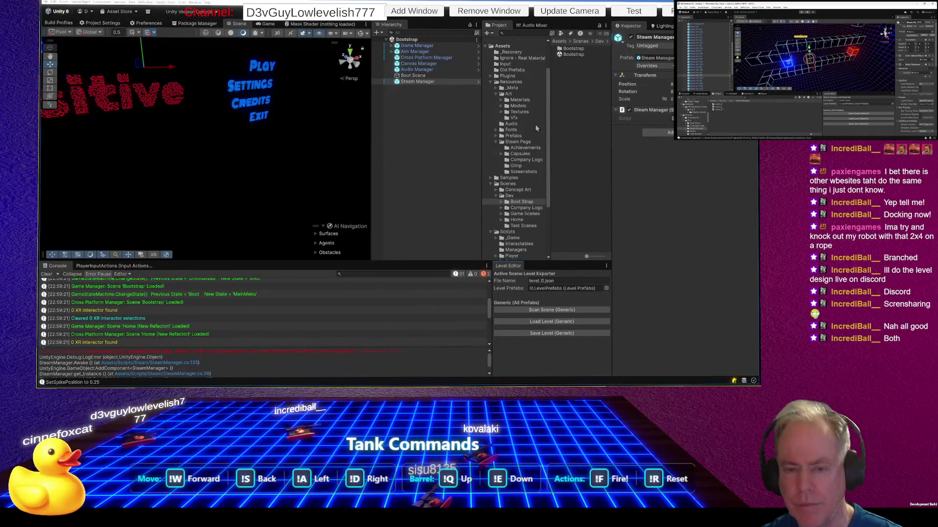
key("alt+Tab")
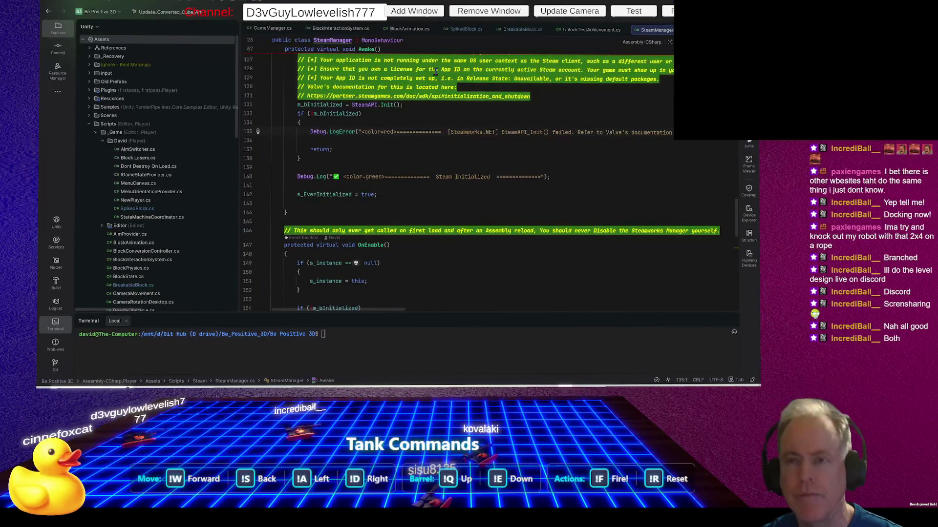
Step: Close the UnlockTestAchievement.cs tab in Rider to reveal BreakableBlock.cs, then return to Unity
left_click(592, 30)
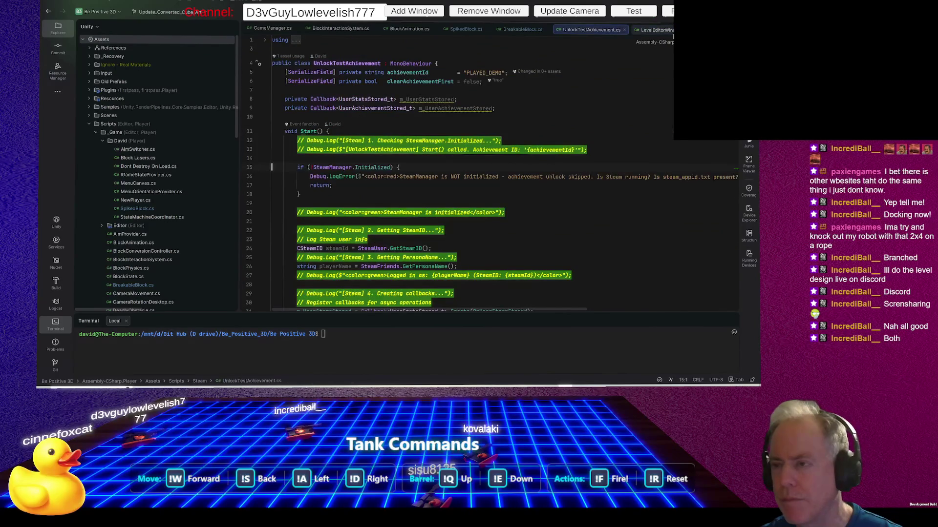
left_click(624, 30)
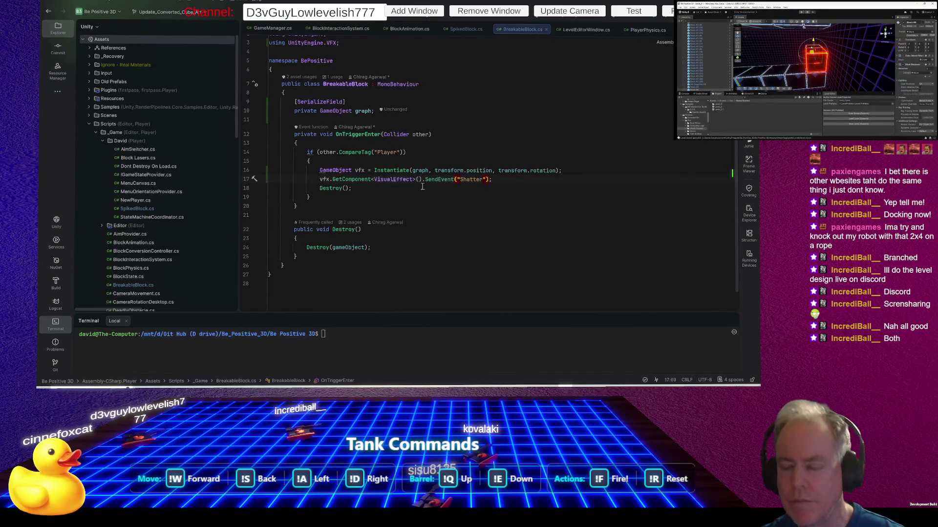
key("alt+Tab")
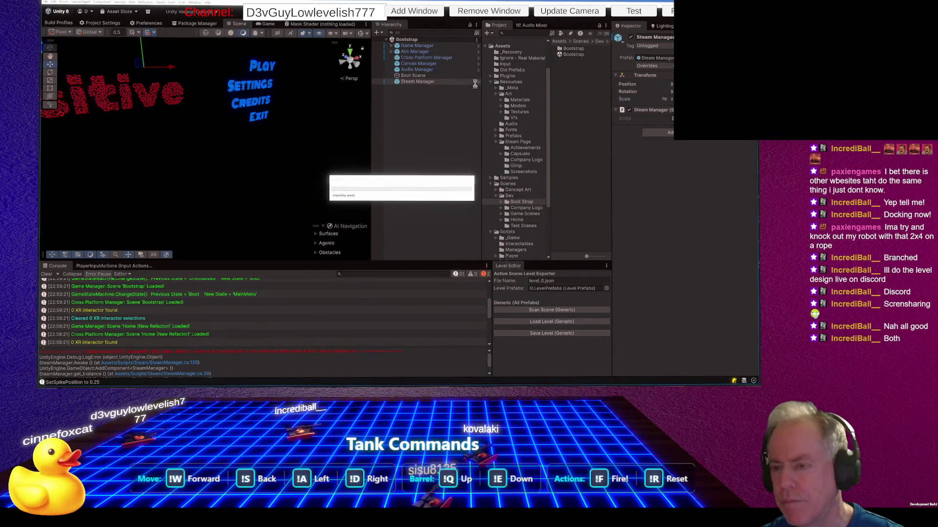
Step: Enter Play mode and inspect the Breakable Block prefab in Prefabs > _Game > Game Prefabs
key("ctrl+p")
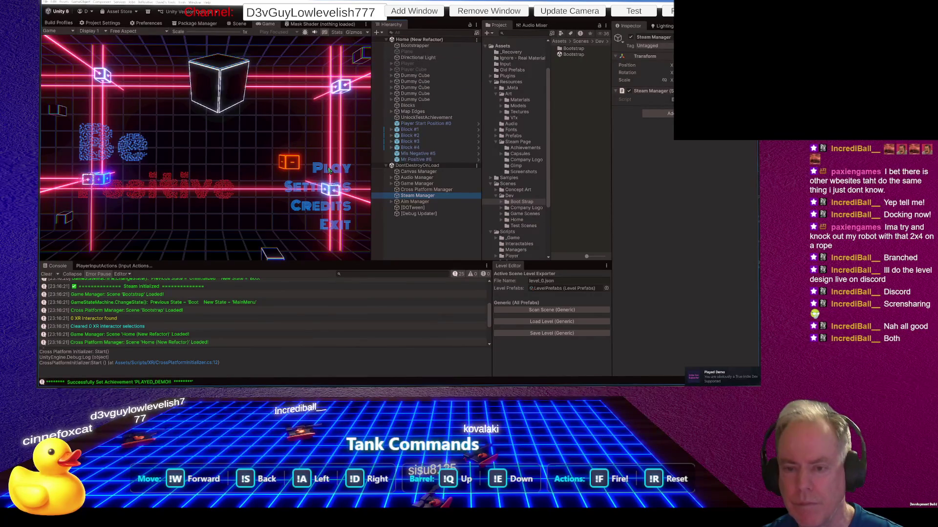
left_click(513, 137)
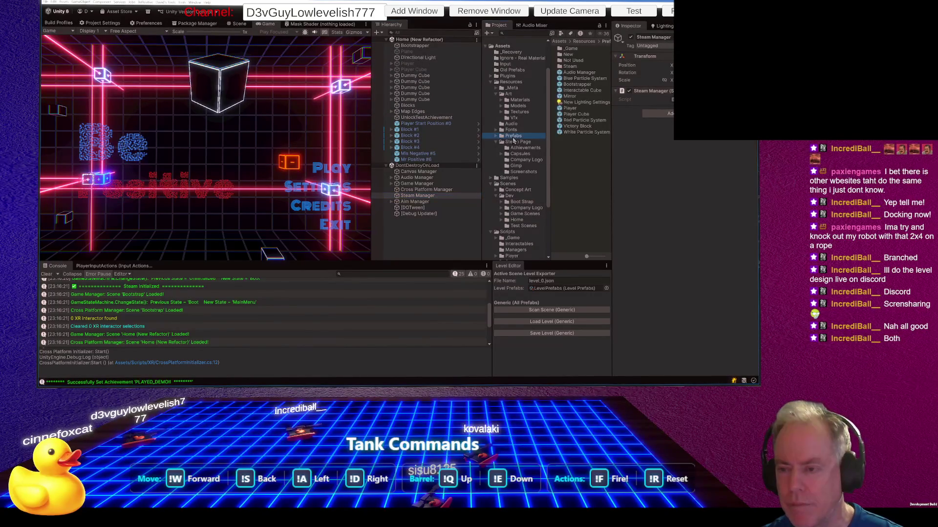
double_click(571, 49)
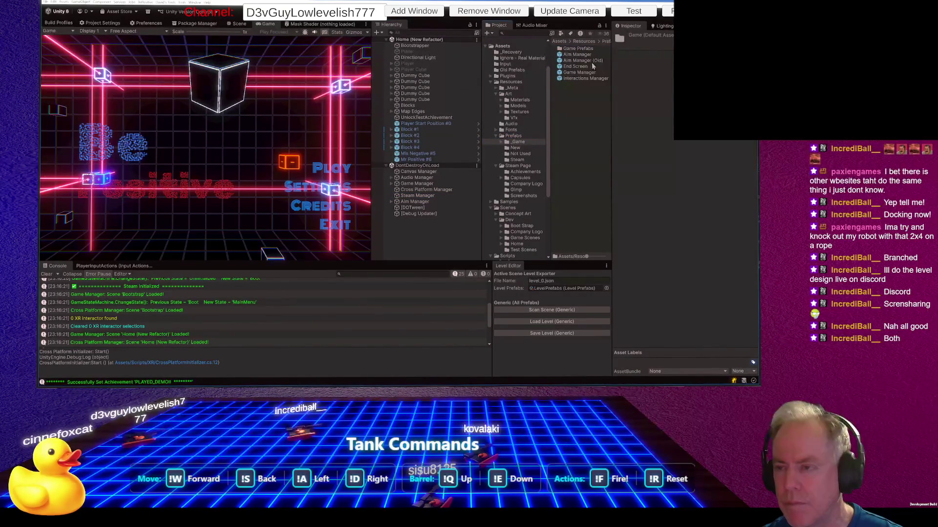
double_click(584, 48)
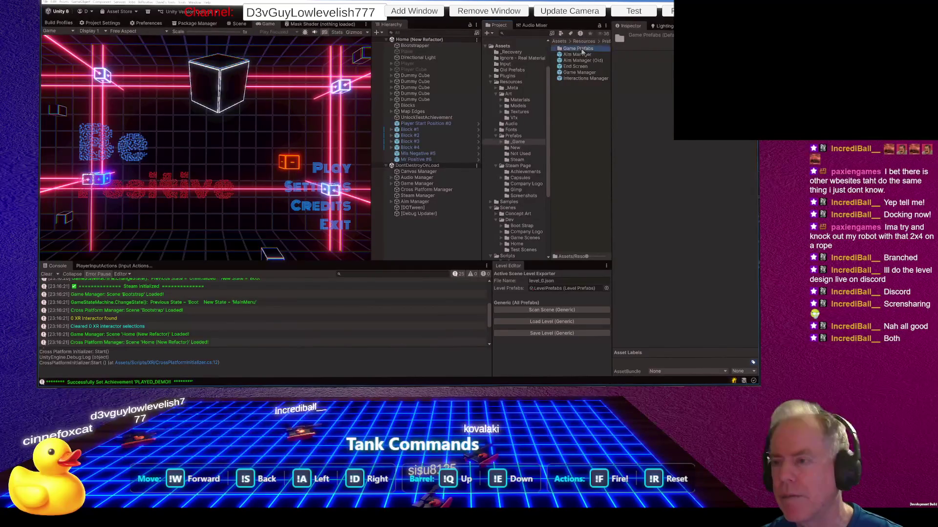
left_click(581, 67)
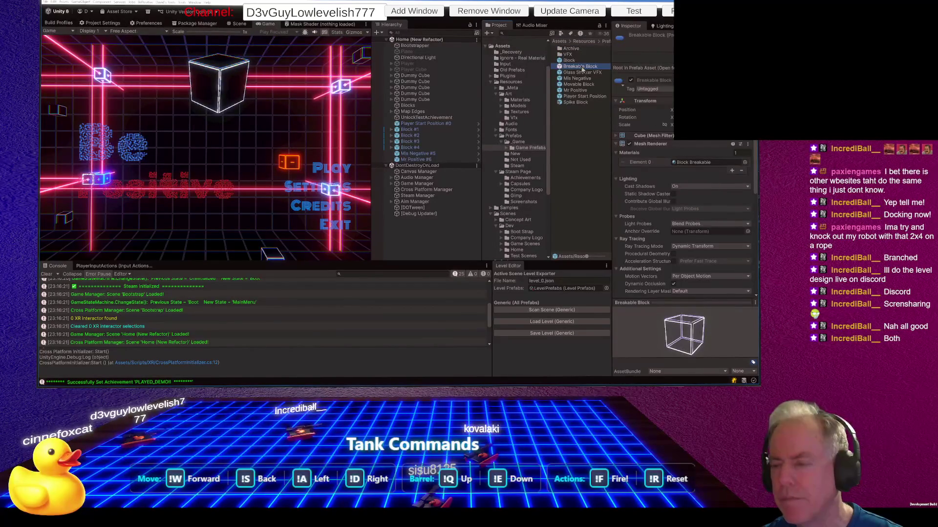
scroll(659, 169, "down", 5)
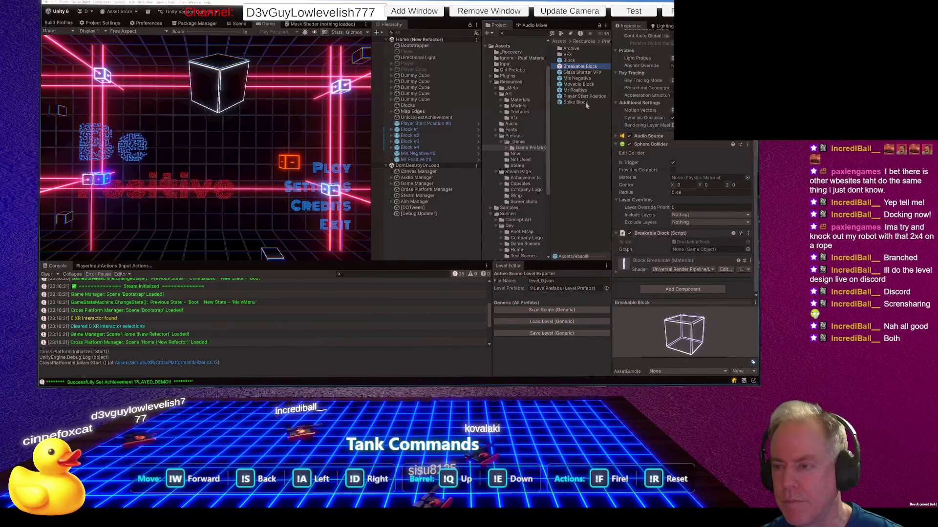
Step: Move the Glass Shatter VFX prefab out of Game Prefabs into the _Game folder
left_click(516, 137)
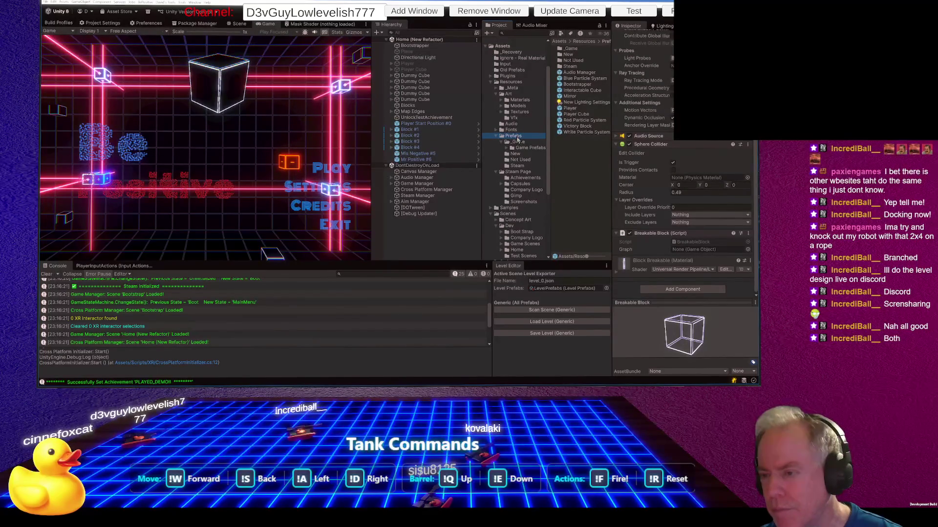
left_click(521, 144)
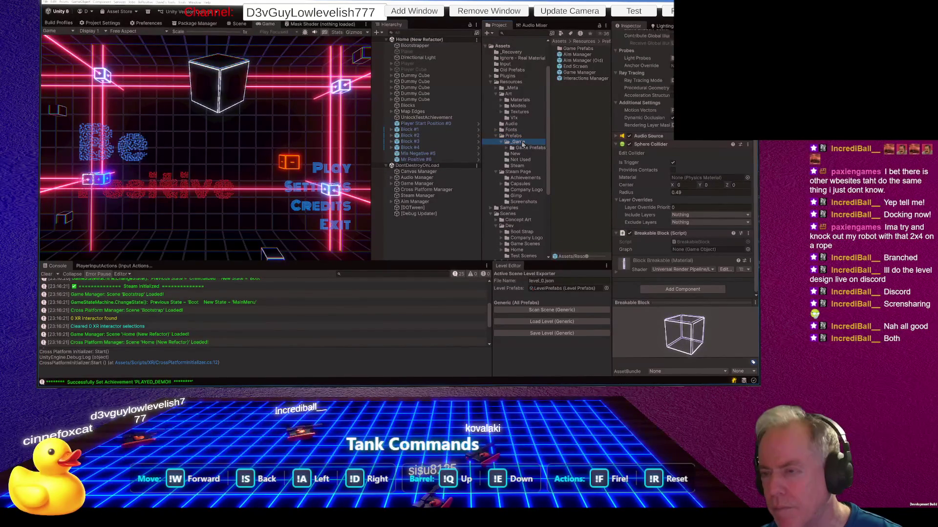
left_click(524, 137)
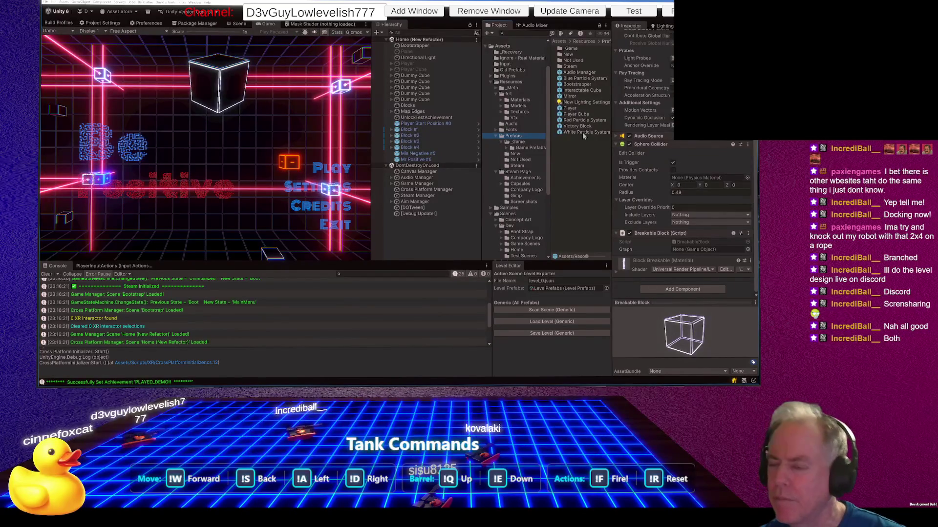
left_click(532, 142)
left_click(531, 149)
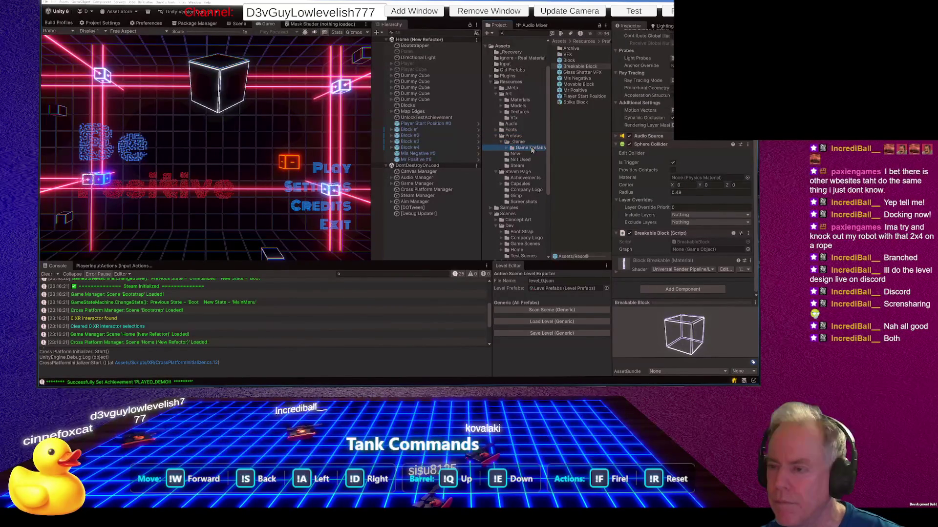
left_click(573, 74)
mouse_move(573, 75)
left_mouse_down()
mouse_move(532, 140)
mouse_move(520, 143)
left_mouse_up()
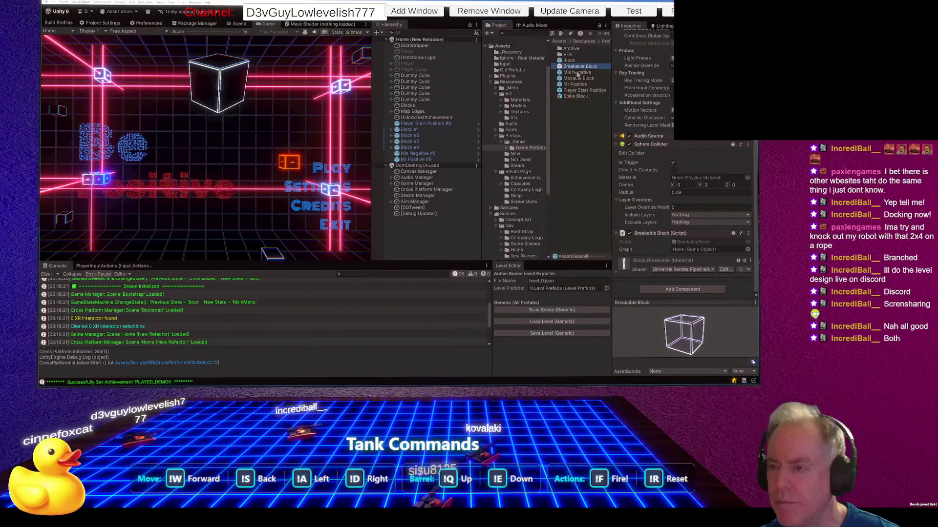
left_click(518, 141)
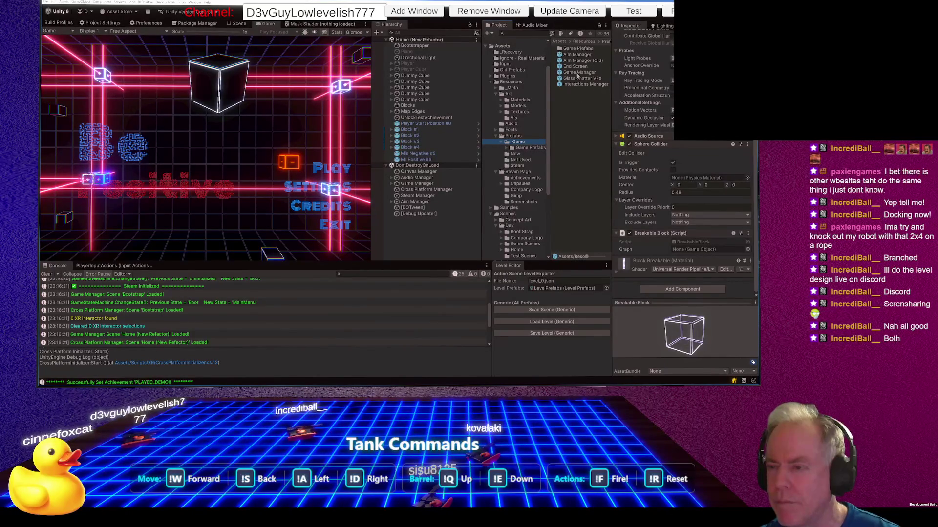
Step: Assign Glass Shatter VFX to the Breakable Block's Graph field, exit Play mode, and narrow the editor
left_click_drag(582, 78, 689, 250)
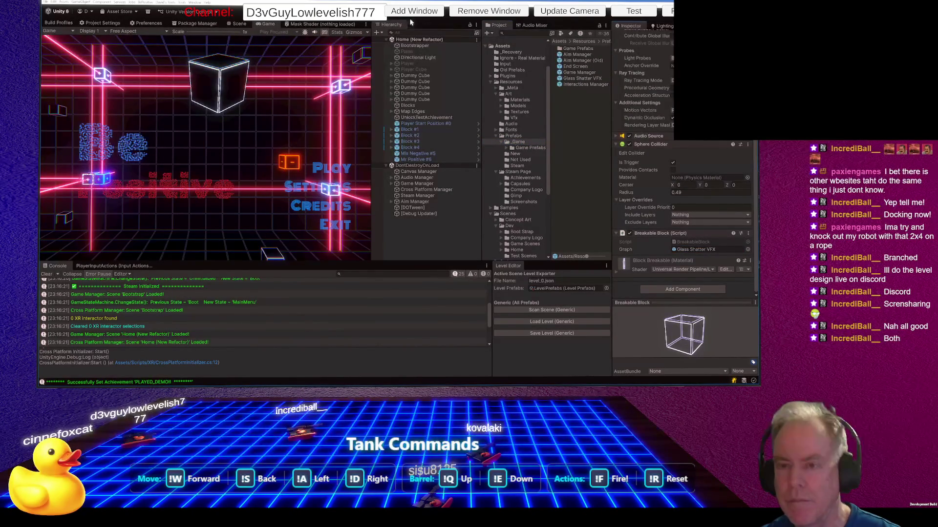
key("ctrl+p")
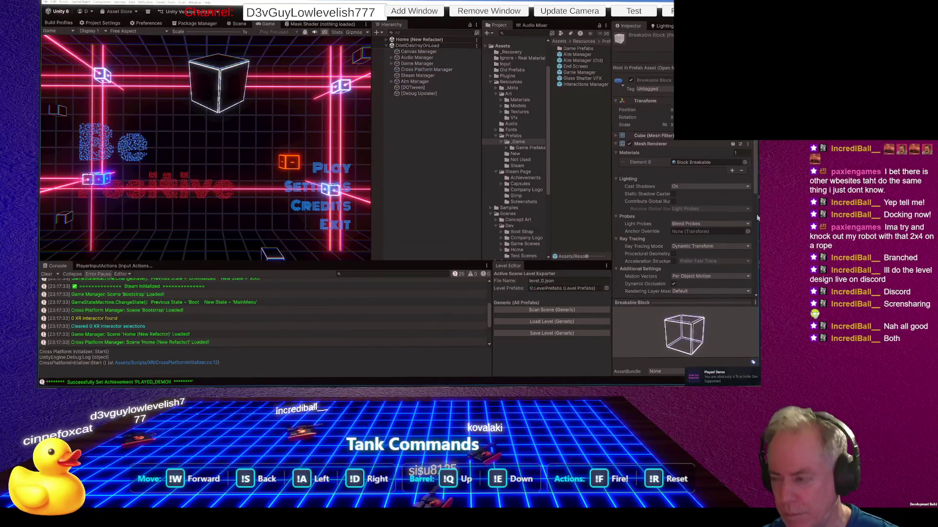
left_click_drag(756, 215, 749, 218)
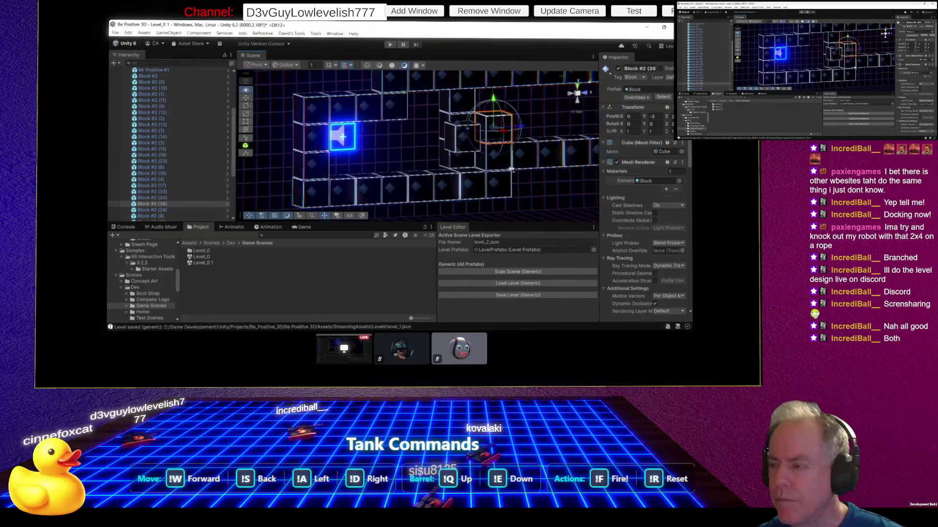
Step: Return from the Discord share to the local Unity editor at the Home main menu
left_click(489, 142)
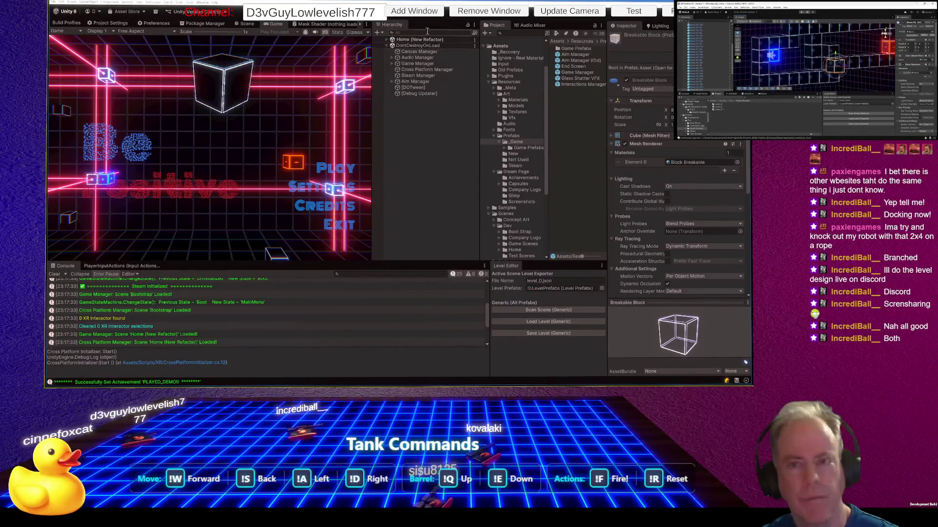
Step: Play Level_0 from the main menu, open the pause menu, then stop Play mode
left_click(339, 165)
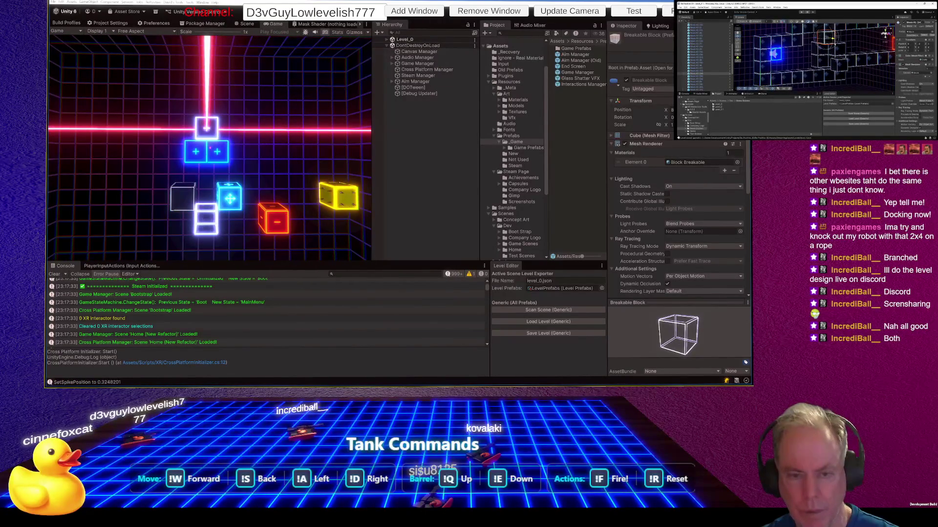
key("Escape")
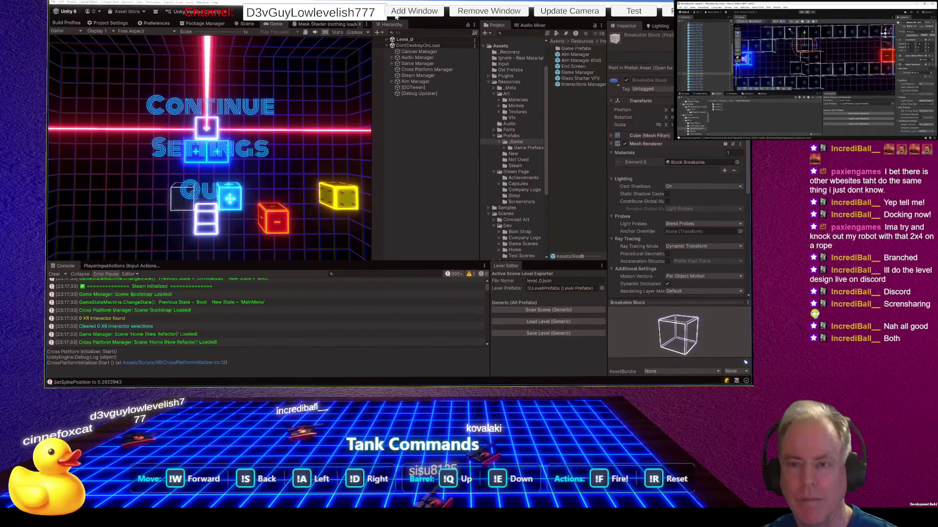
key("ctrl+p")
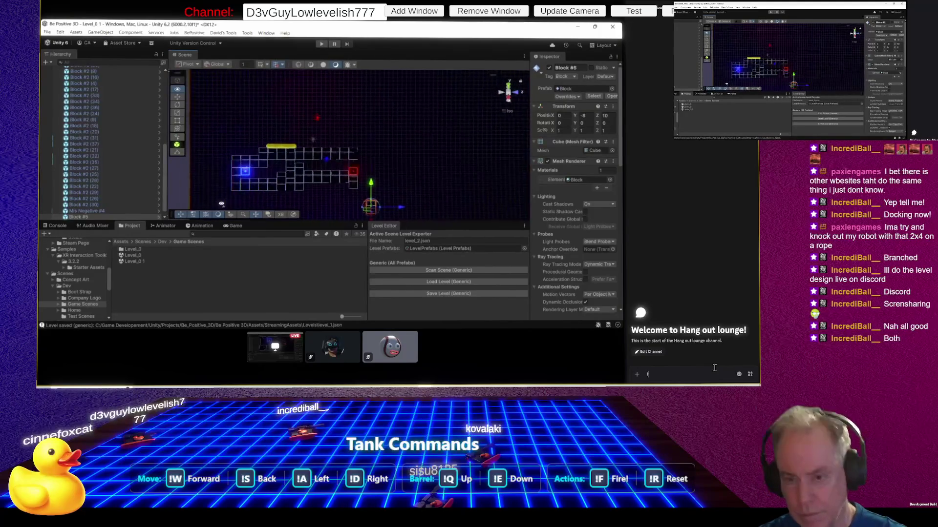
Step: Type and send the chat question about looking left to see the level, fixing typos first
type("Is the")
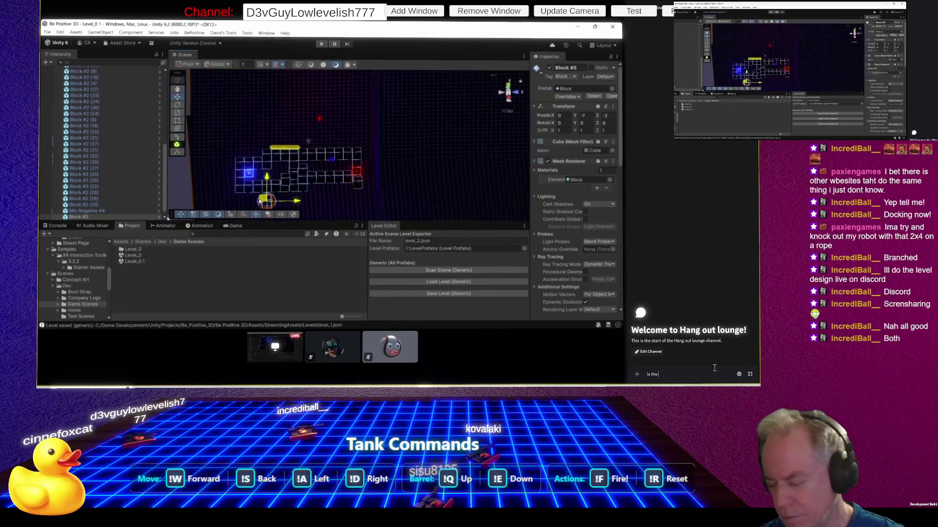
type(" lefel on the sid")
key("BackSpace")
key("BackSpace")
key("BackSpace")
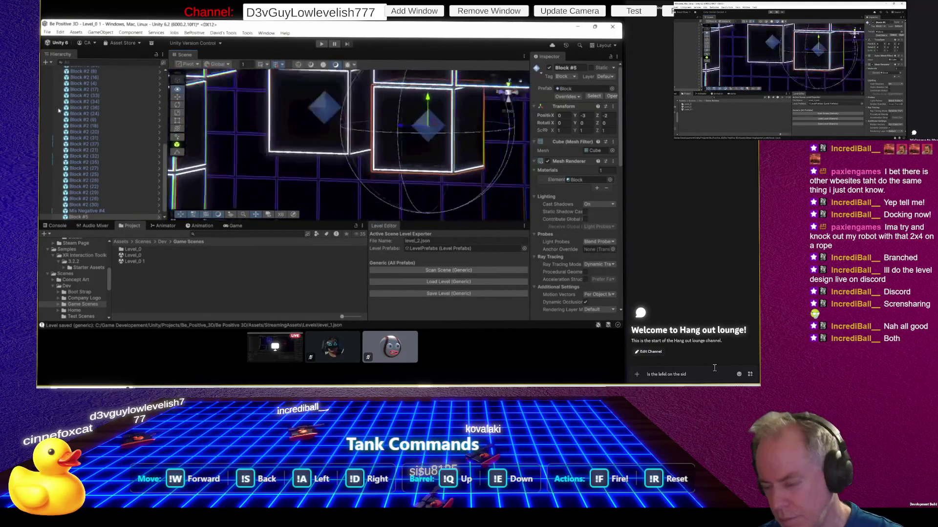
key("BackSpace")
key("BackSpace")
key("BackSpace")
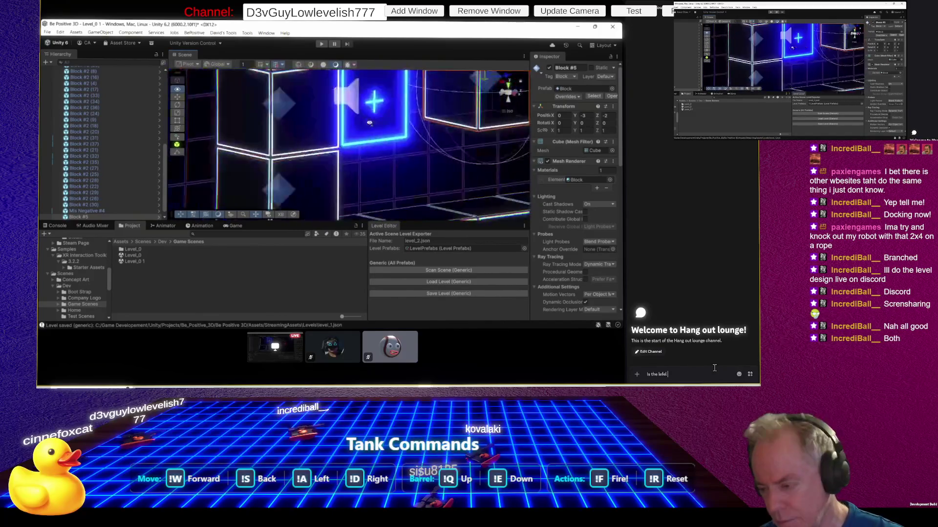
key("BackSpace")
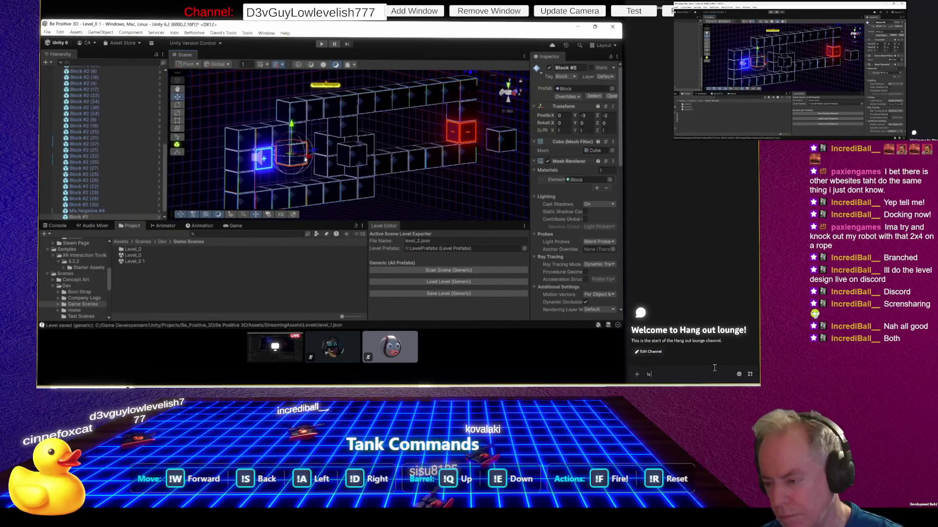
key("BackSpace")
type("O")
type("Do you have to look lef")
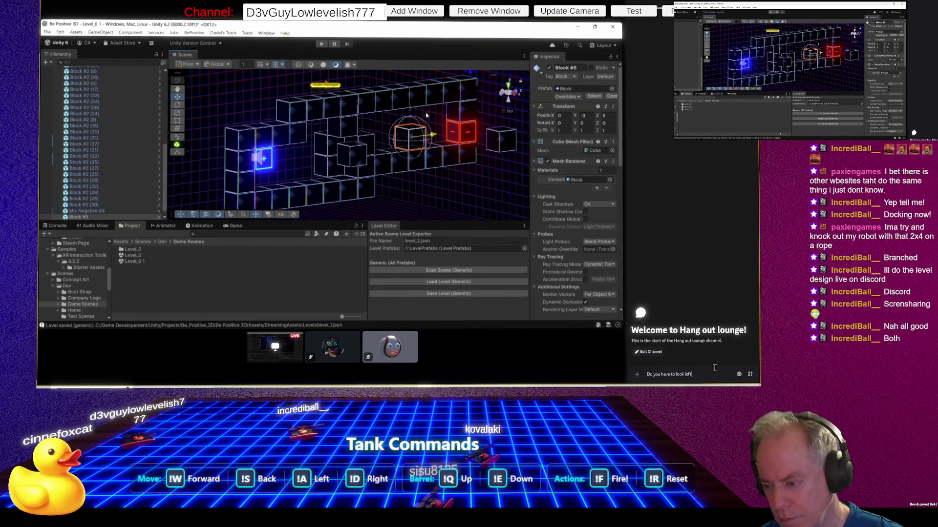
type("to look at")
type(" the level")
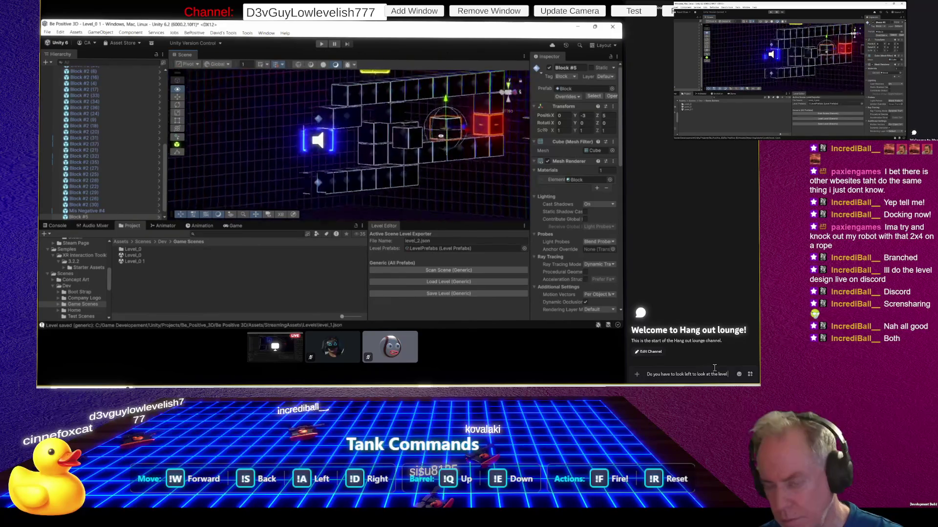
type(" of")
key("BackSpace")
key("BackSpace")
key("BackSpace")
type("?")
key("Return")
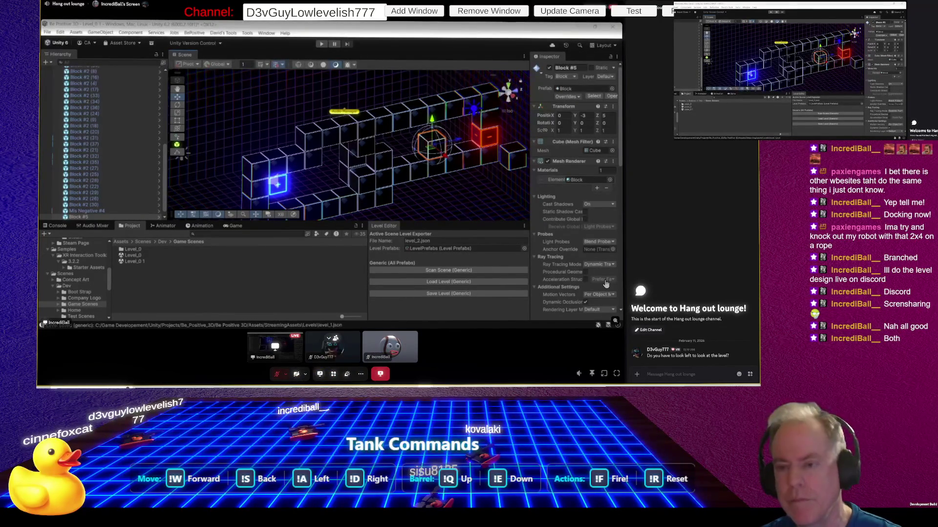
Step: Post 'I think of Z as forward' in the Discord chat
key("alt+Tab")
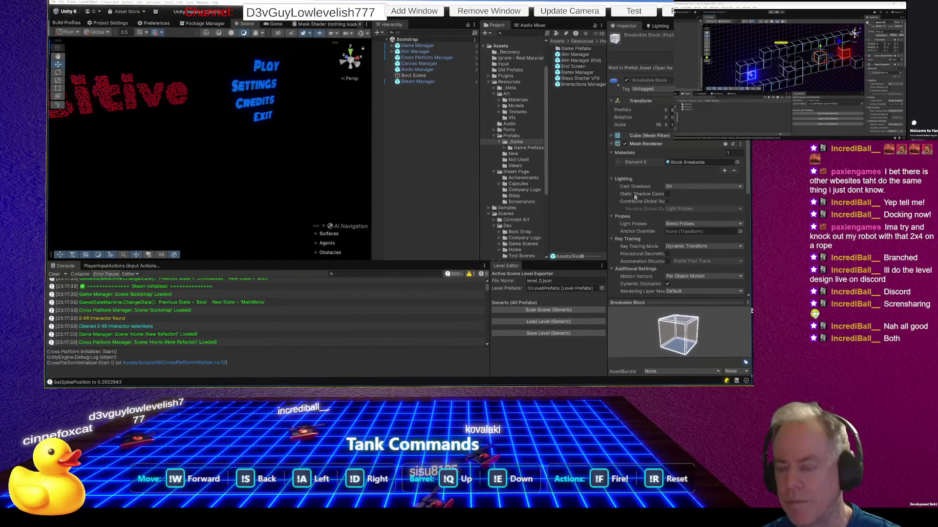
key("alt+Tab")
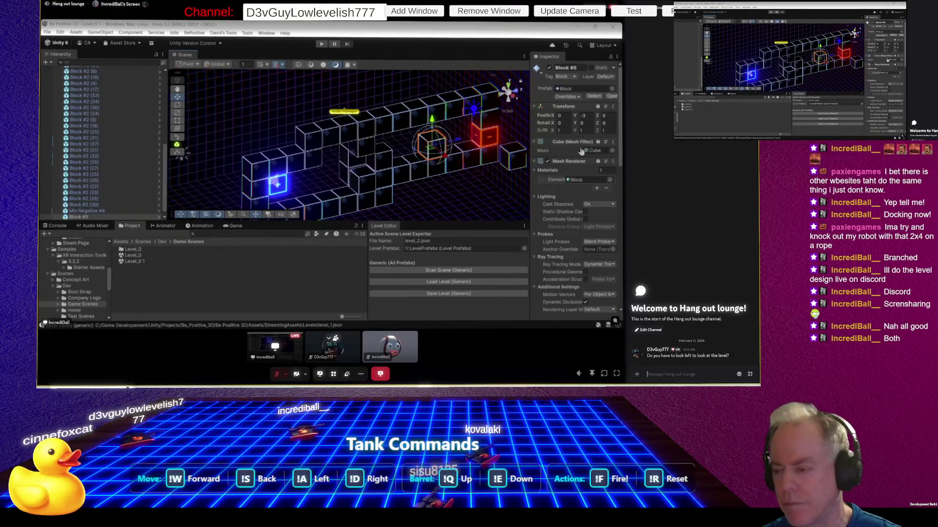
key("alt+Tab")
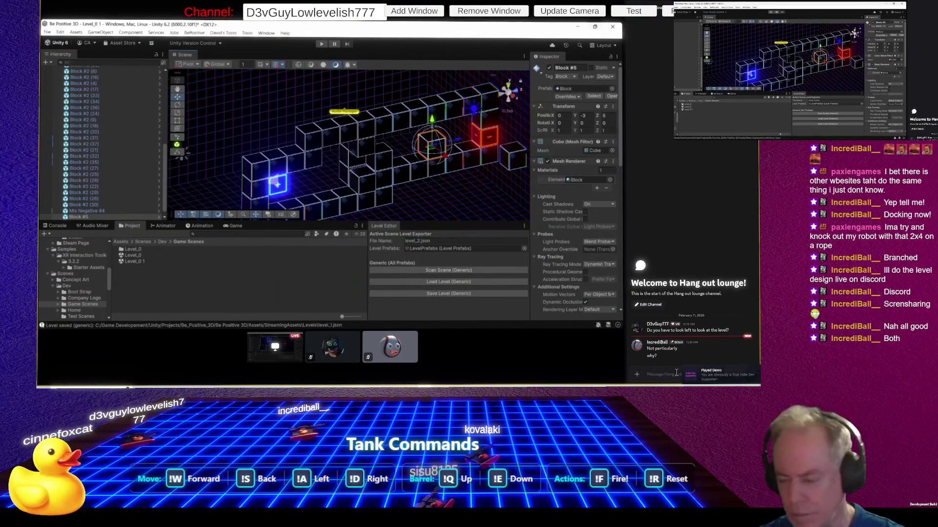
type("I think of")
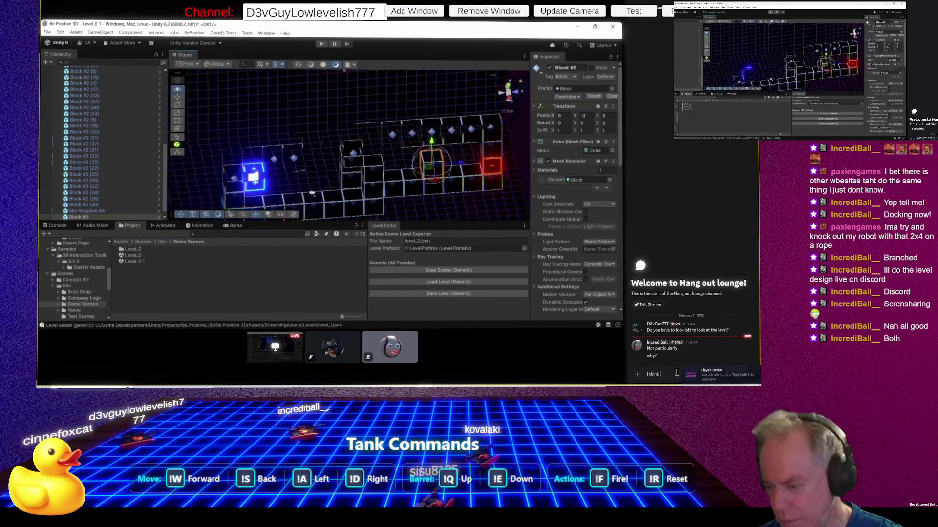
type(" Z as")
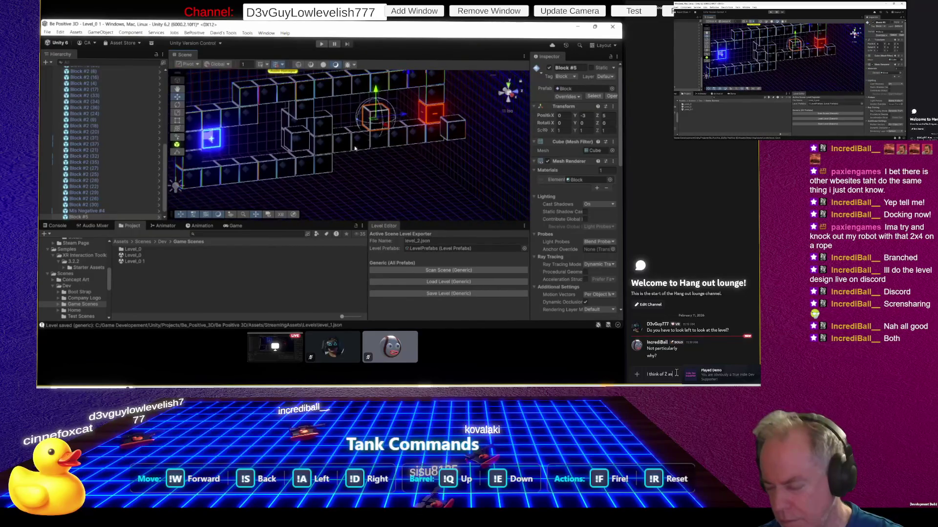
type(" forward")
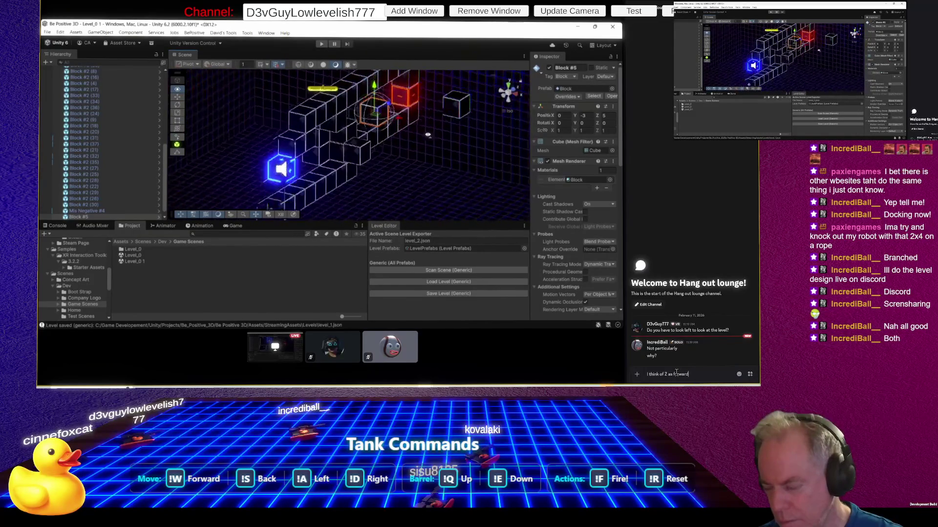
type(", so")
key("BackSpace")
key("BackSpace")
key("BackSpace")
key("Return")
Step: Send a follow-up saying you expect to see the level out in front
type("L")
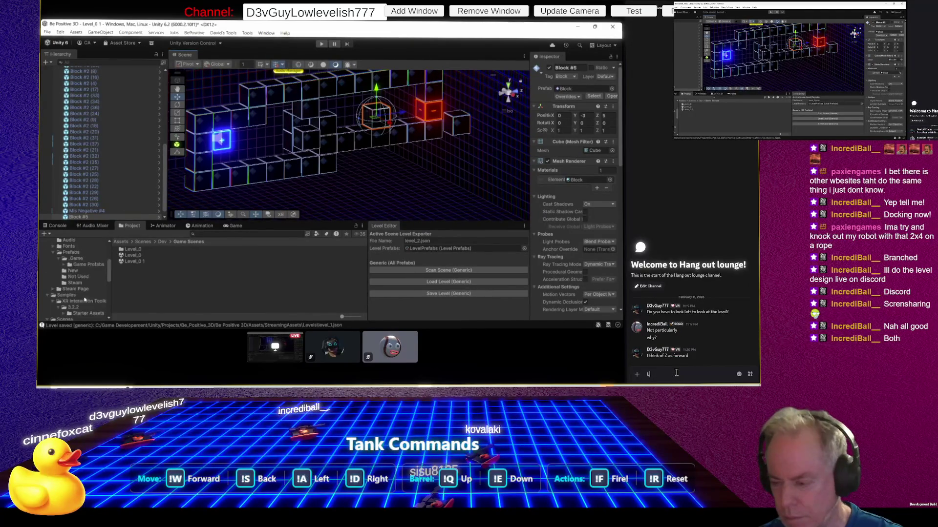
type("ike I e")
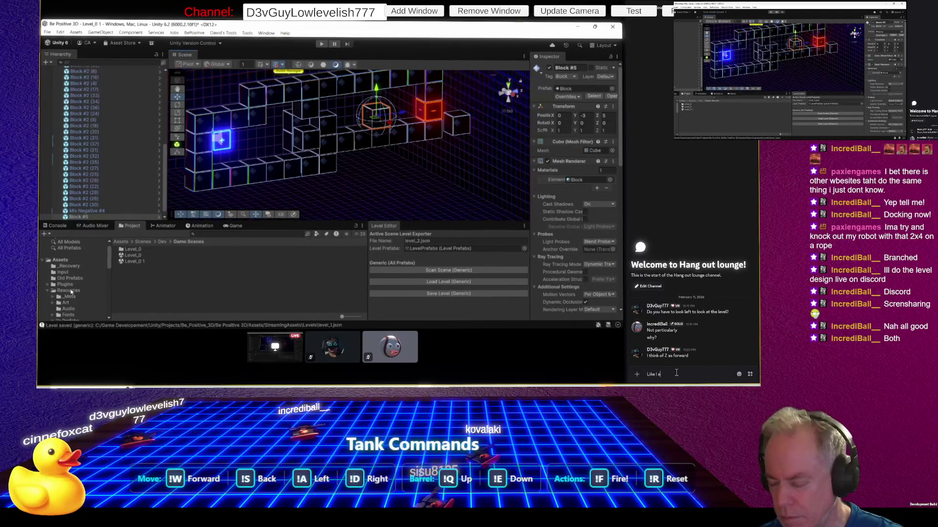
type("pect")
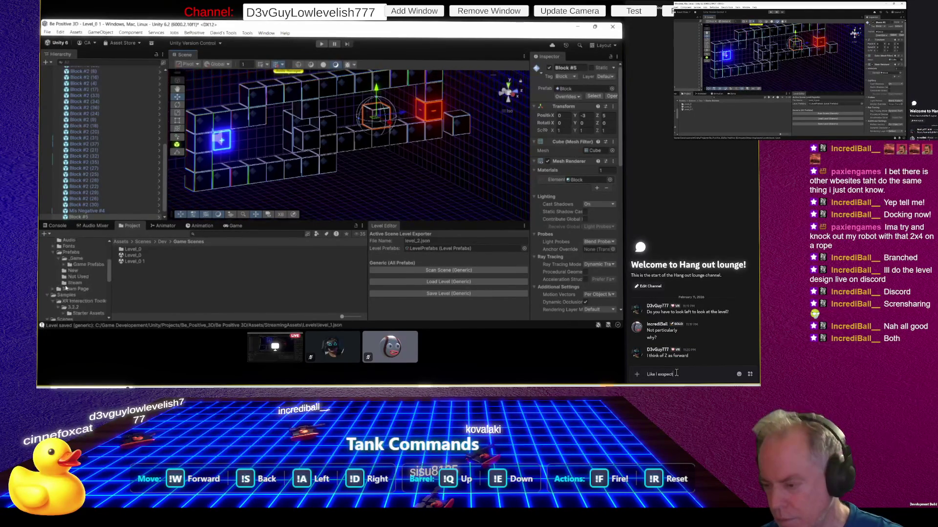
type(" to see the")
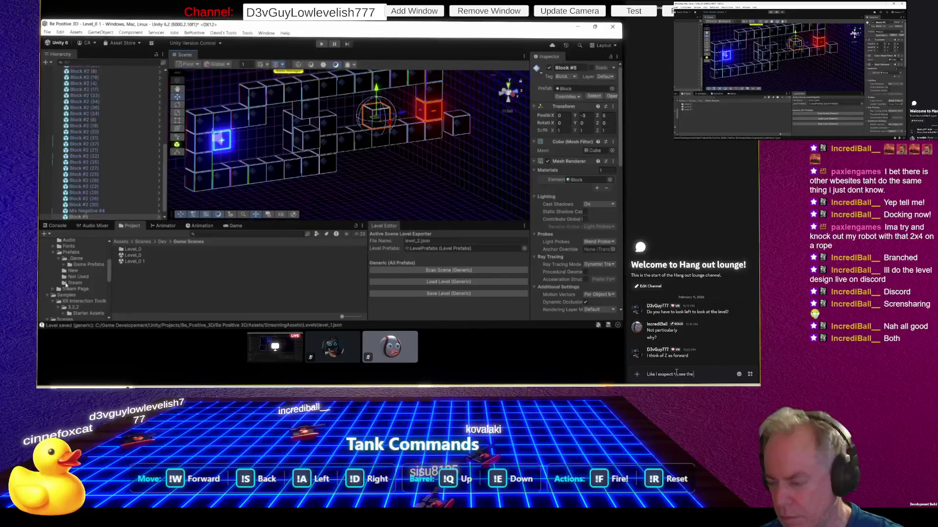
type(" level out in front o")
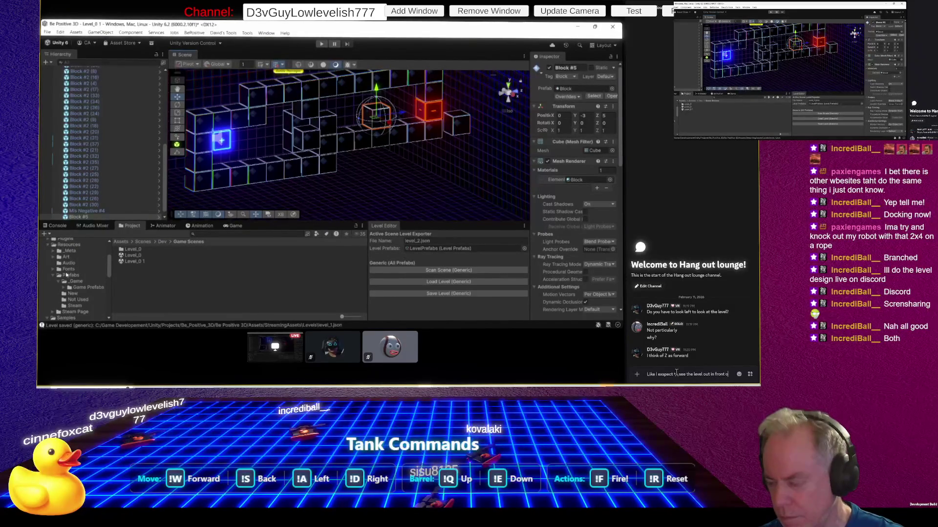
type("e")
key("Return")
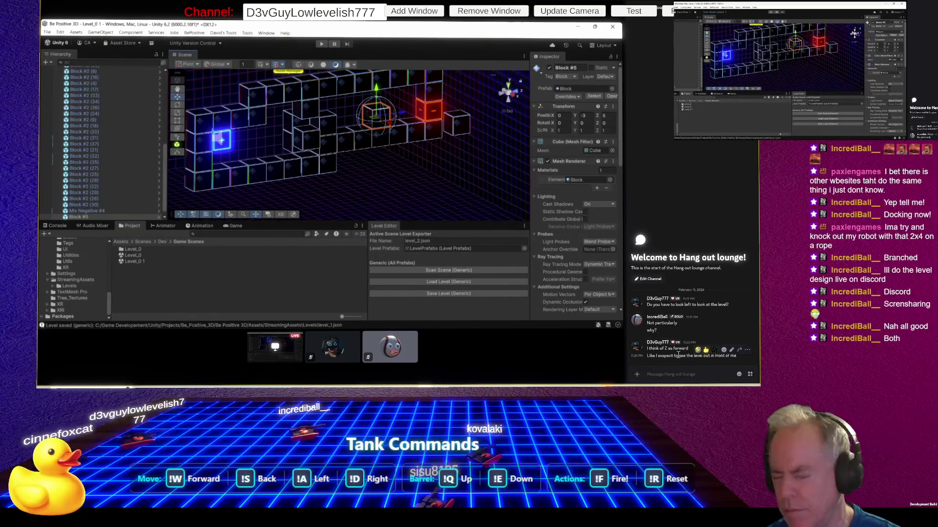
key("alt+Tab")
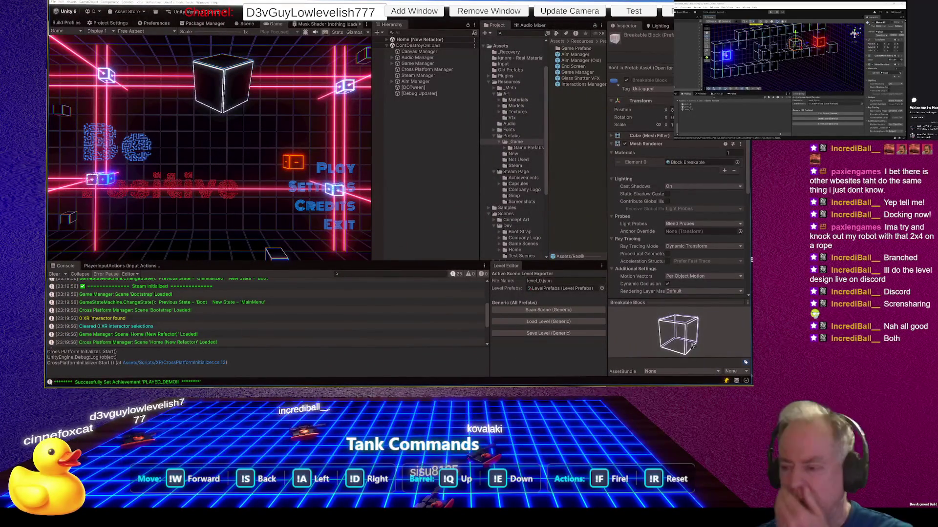
Step: Play-test the game briefly, pause it with Esc, and stop Play mode
left_click(336, 169)
key("Escape")
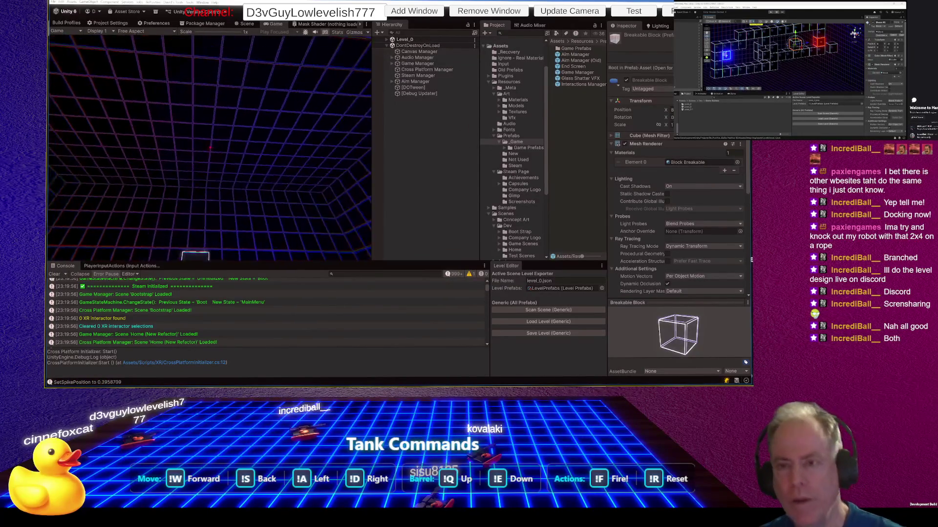
left_click(394, 14)
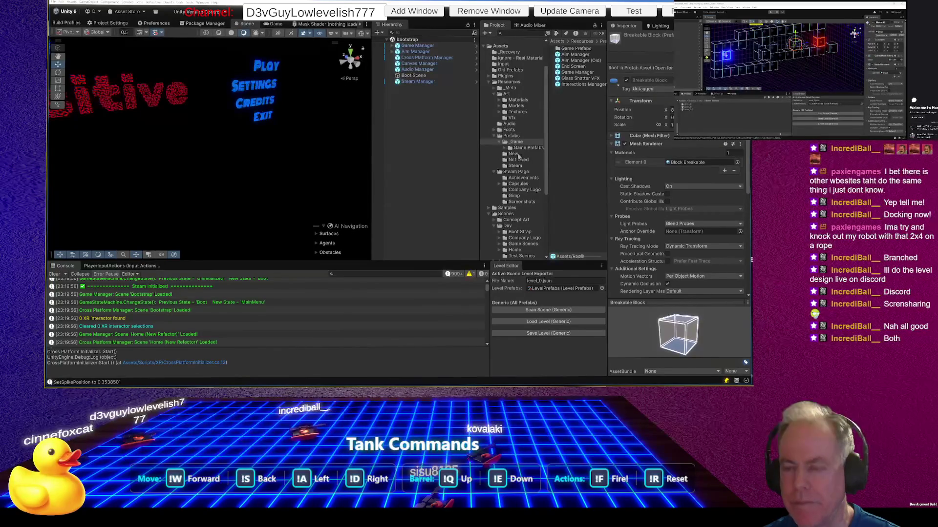
Step: Browse the Project tree to Scenes > Dev > Game Scenes and open Level_0
scroll(522, 156, "down", 5)
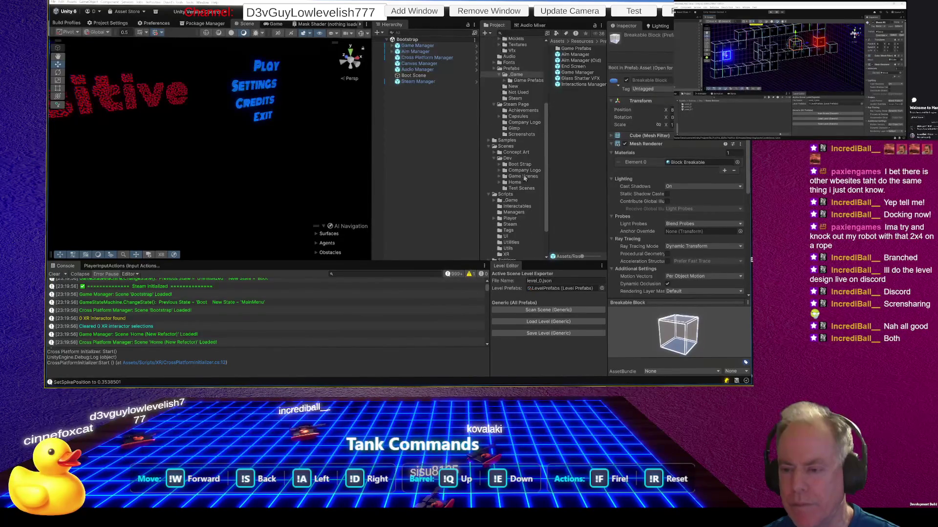
scroll(523, 178, "down", 2)
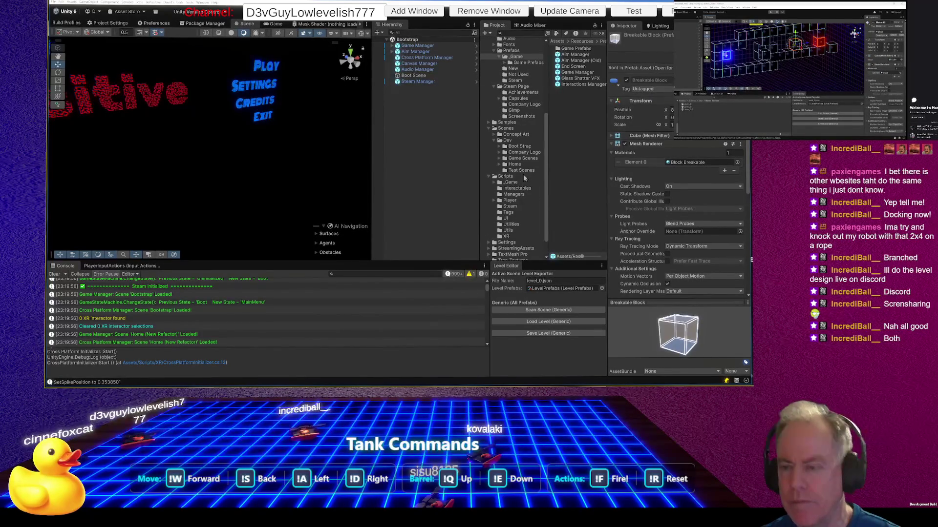
scroll(522, 175, "up", 2)
scroll(524, 178, "down", 3)
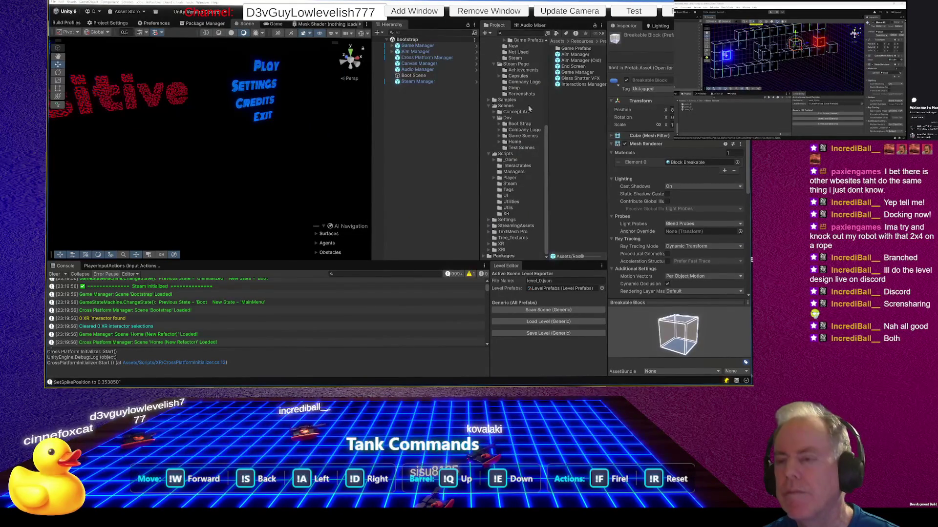
scroll(531, 118, "up", 5)
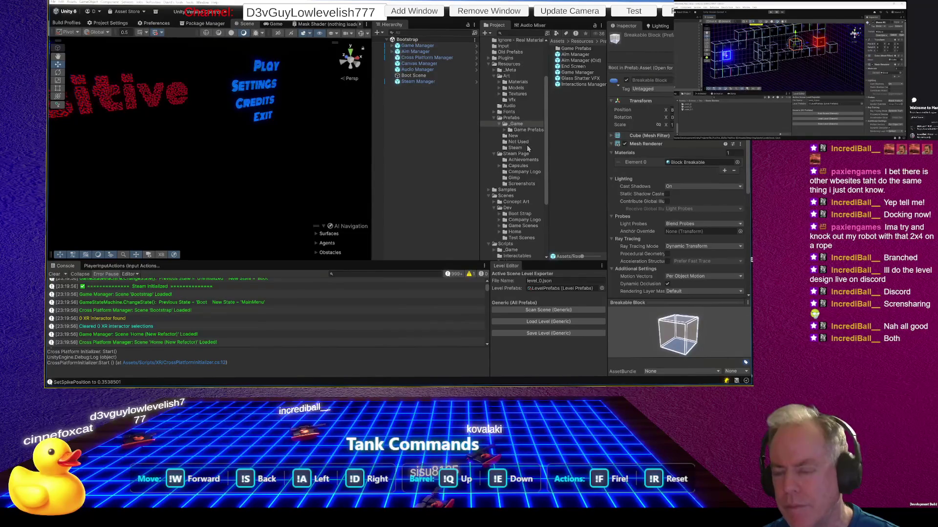
scroll(527, 187, "down", 1)
scroll(526, 187, "down", 2)
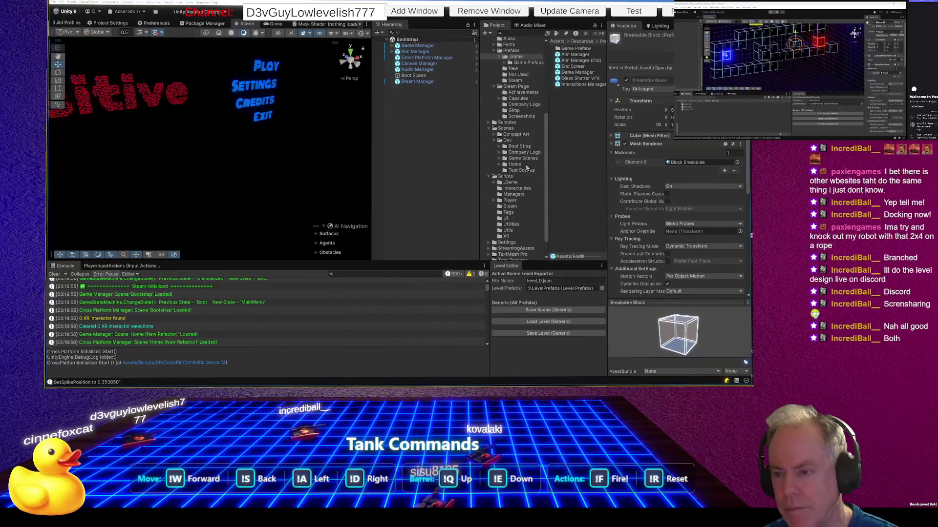
left_click(519, 159)
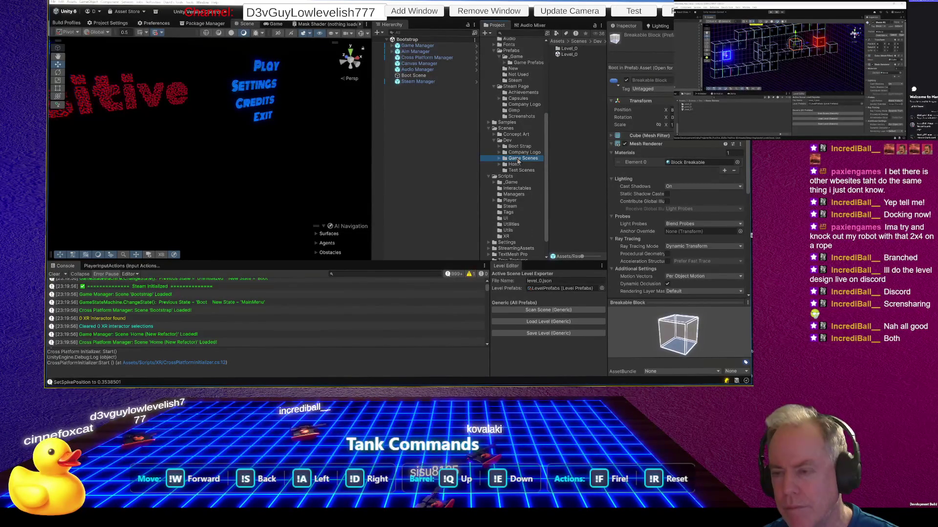
double_click(569, 55)
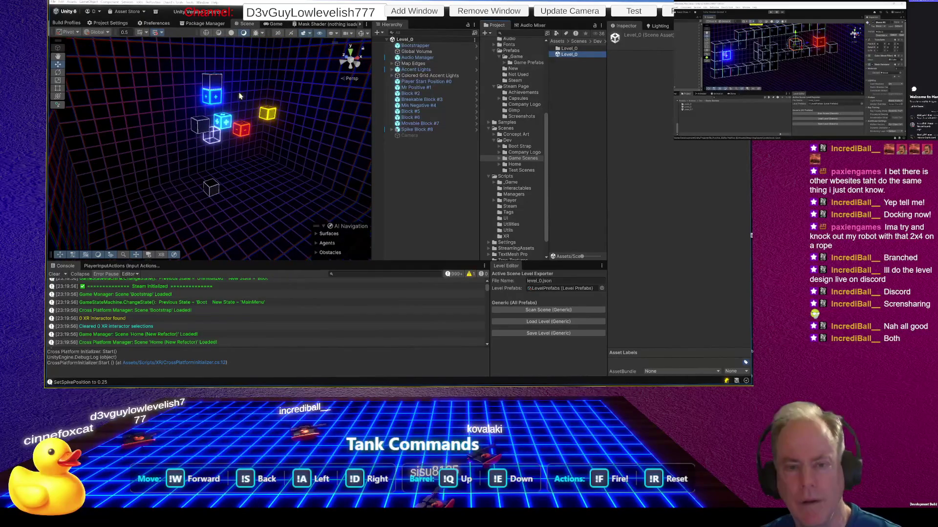
Step: Box-select every block in Level_0 and delete them
left_click_drag(190, 63, 289, 211)
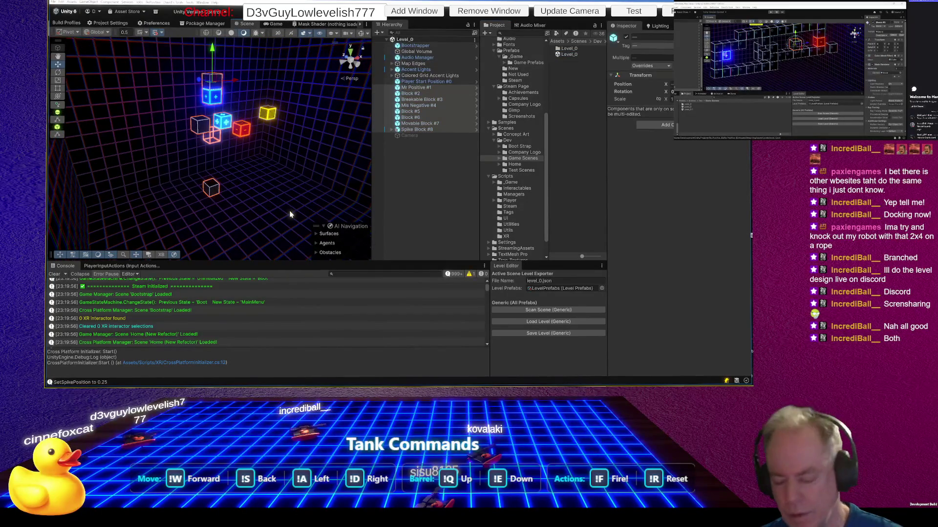
key("Delete")
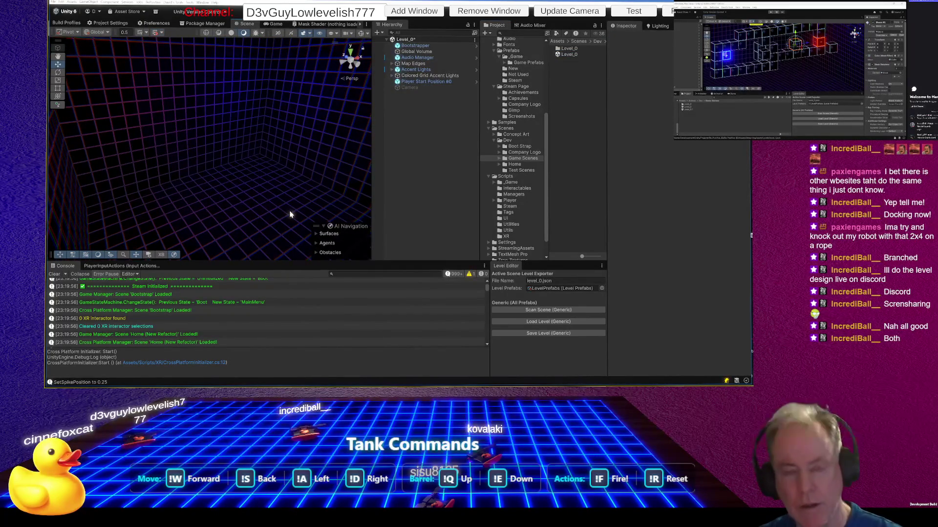
key("alt+Tab")
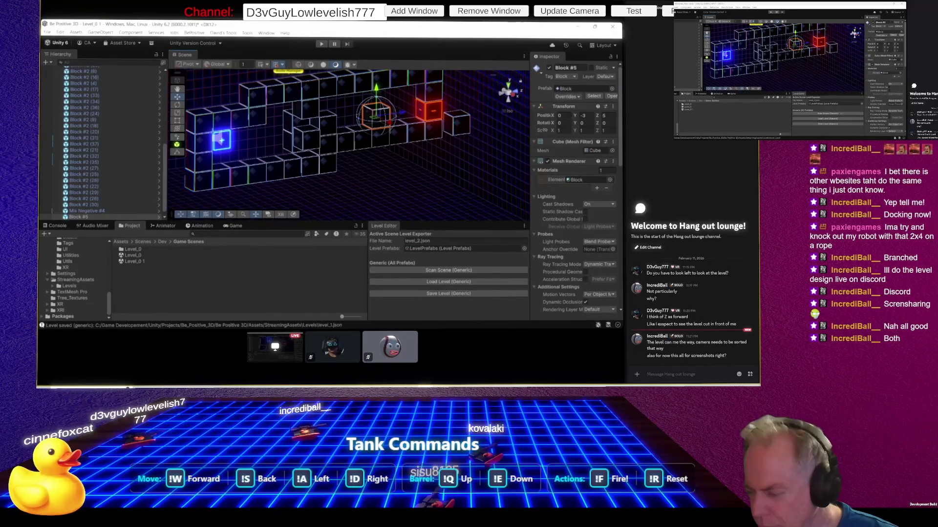
Step: Reply 'Yup' to the collaborator in the Discord chat
left_click(674, 374)
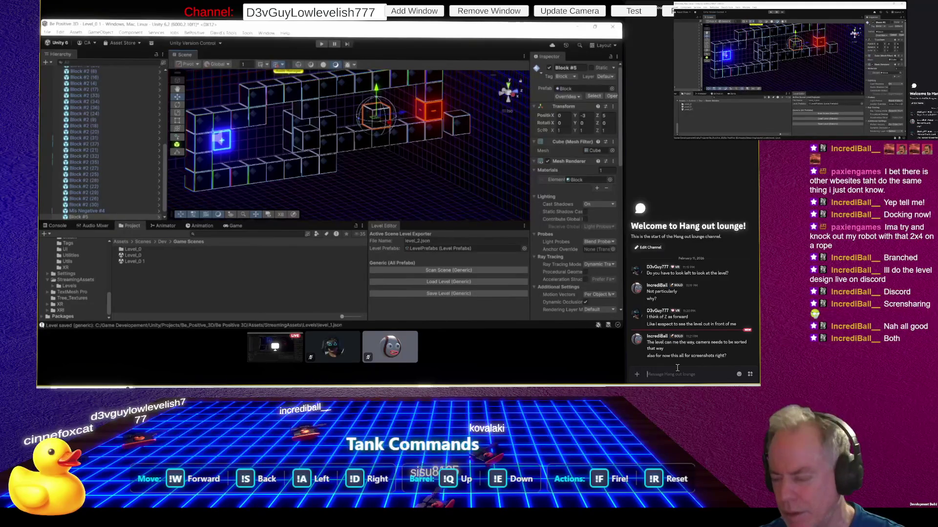
type("Su")
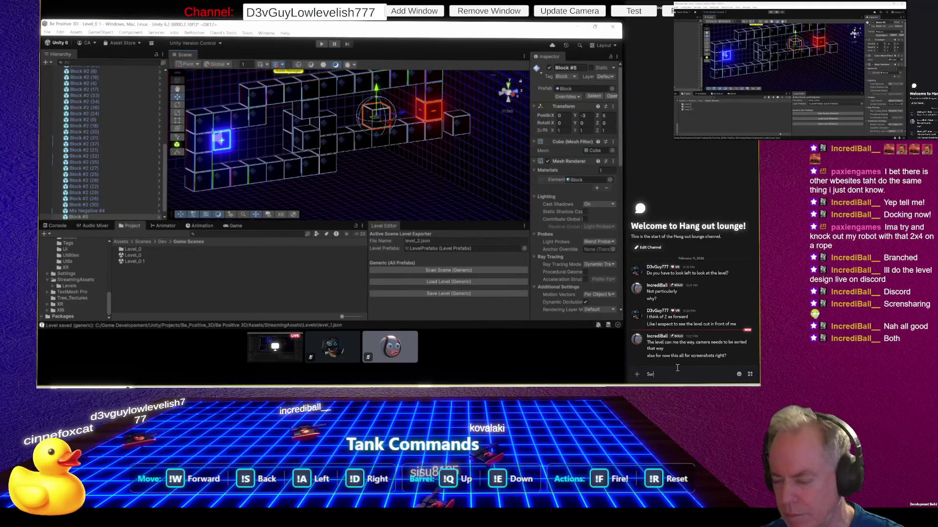
key("BackSpace")
type("o")
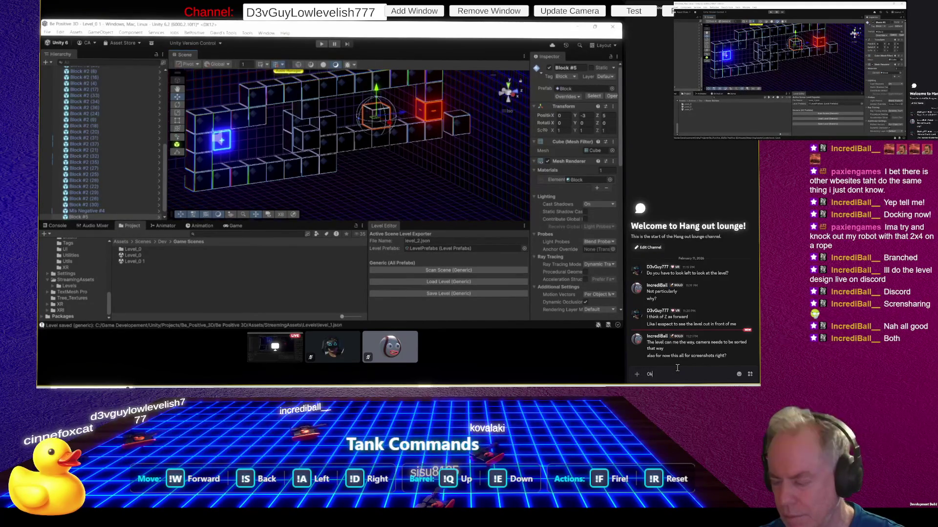
key("BackSpace")
type("Yup")
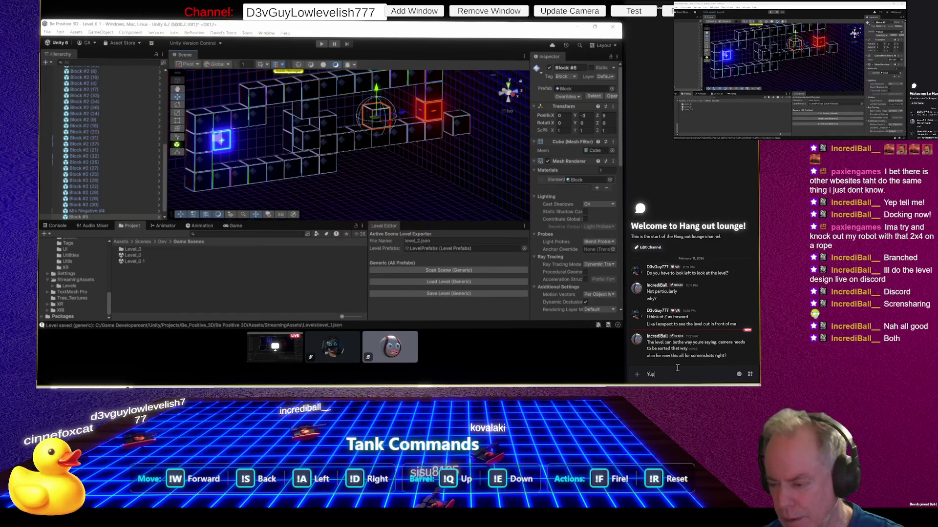
key("Return")
key("alt+Tab")
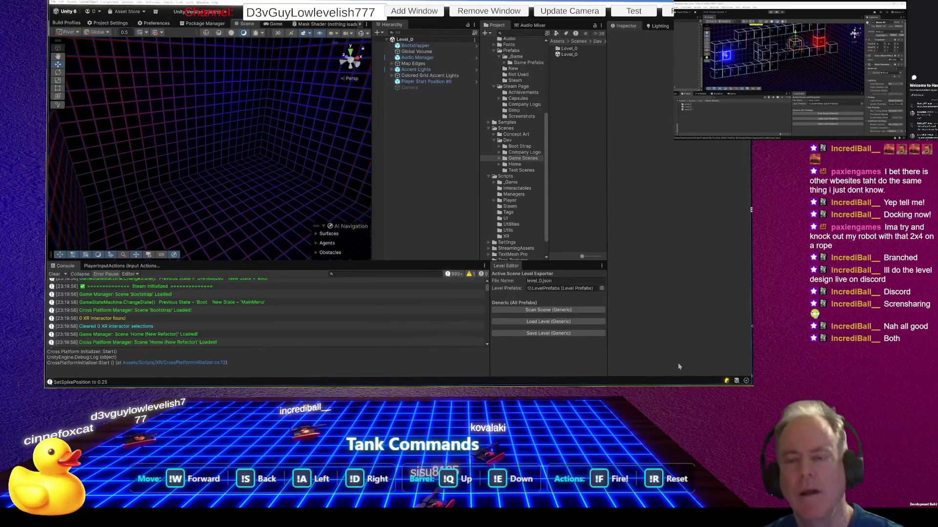
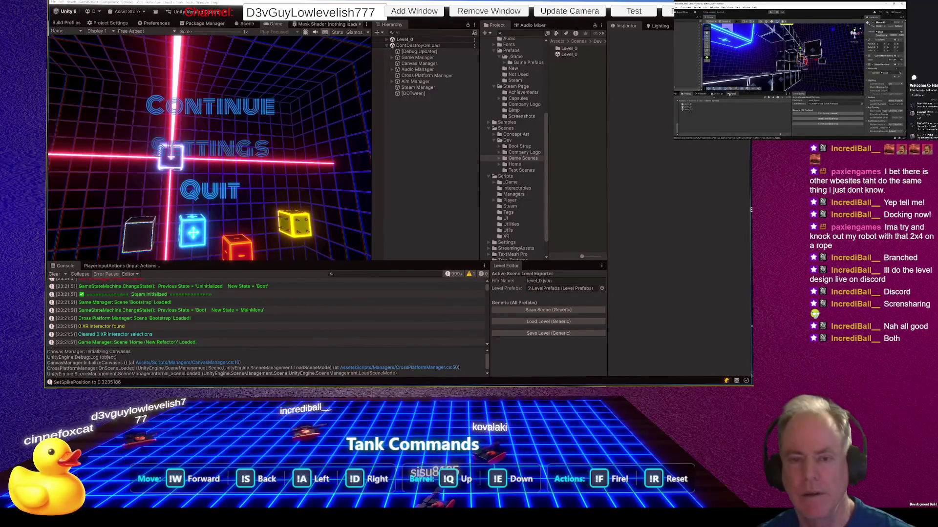
Step: Exit Play mode and reload the saved level_0 layout without overwriting level_0.json
left_click(389, 14)
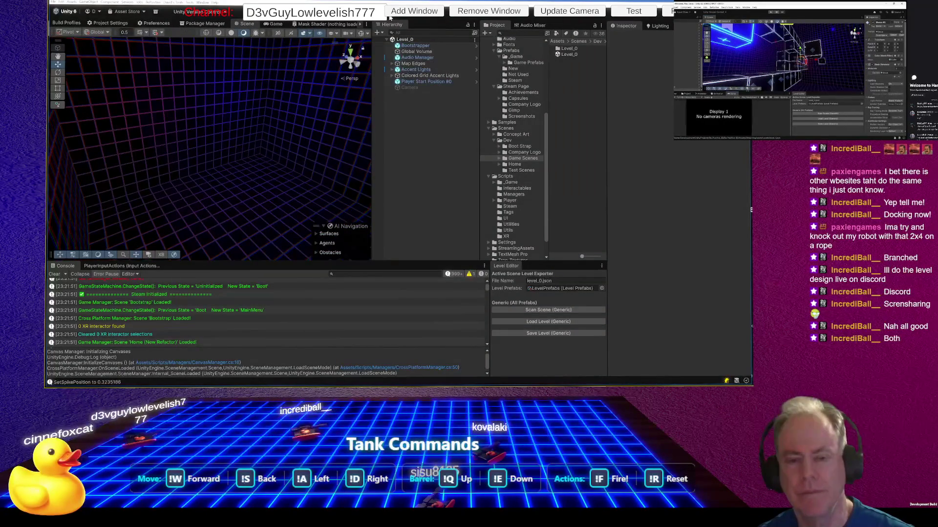
left_click(570, 333)
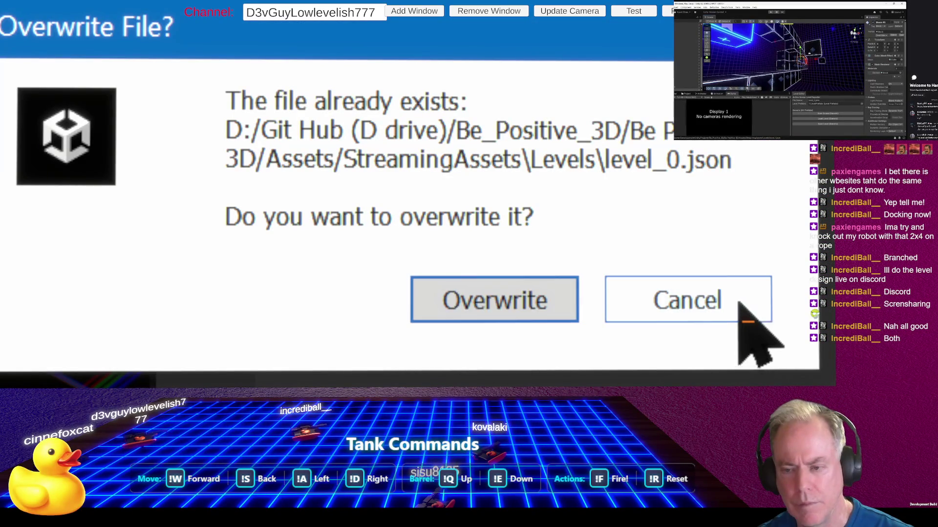
left_click(541, 314)
left_click(548, 322)
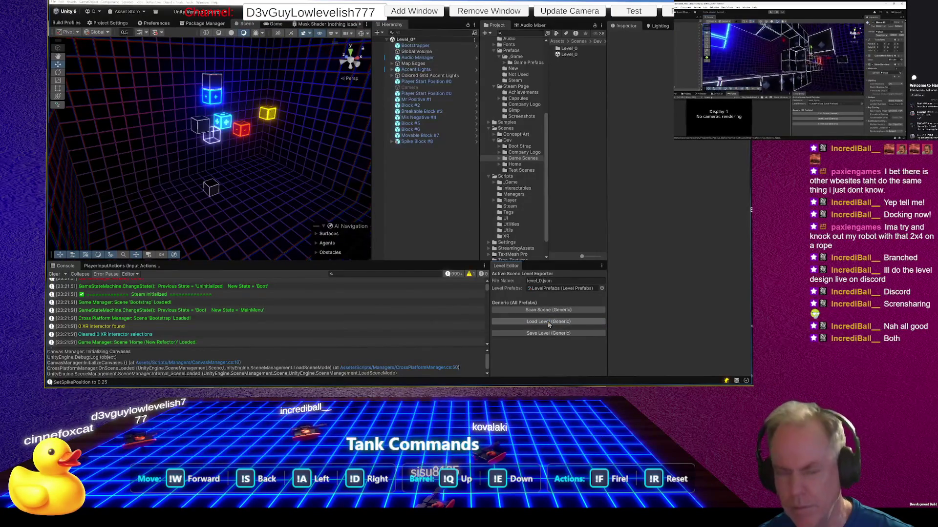
scroll(277, 163, "up", 5)
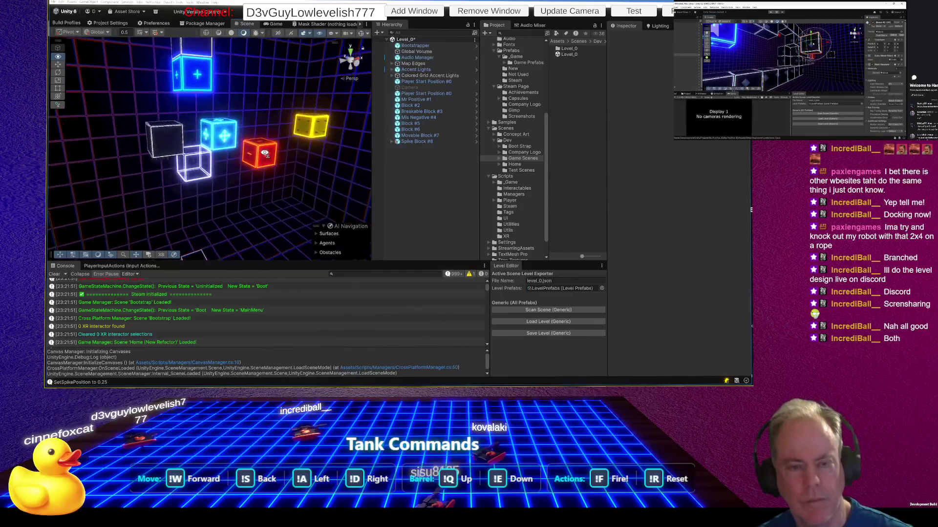
left_click_drag(264, 153, 218, 167)
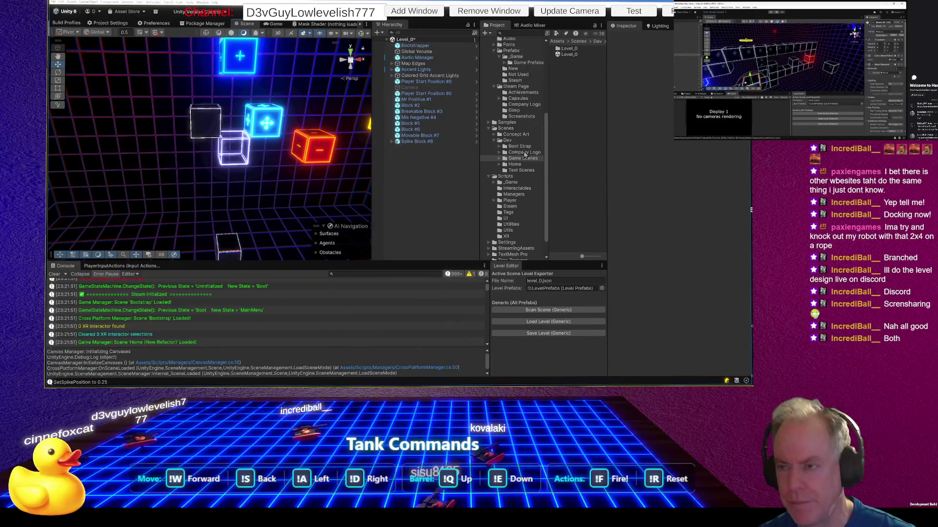
scroll(530, 161, "up", 5)
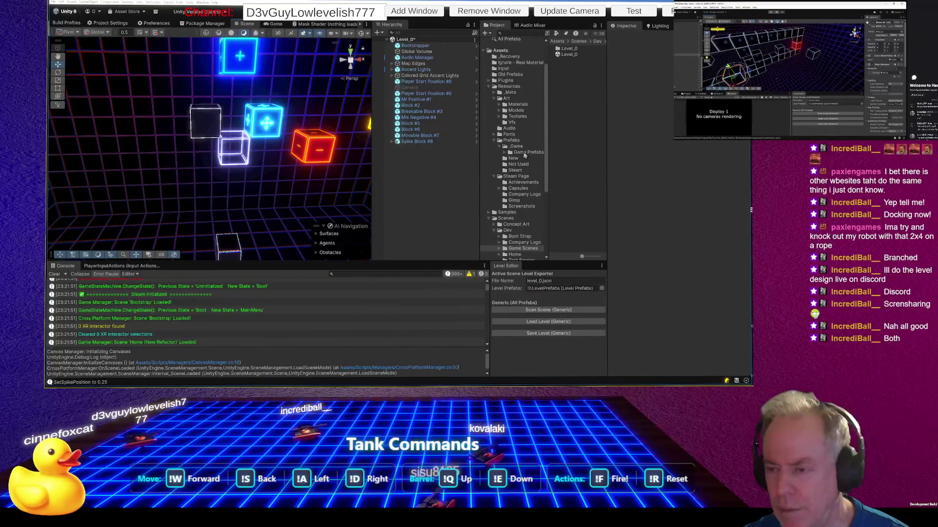
left_click(516, 146)
Step: Drag the Glass Shatter VFX prefab in beside the glowing cube, with All Axes grid snapping
left_click(569, 79)
mouse_move(569, 80)
left_mouse_down()
mouse_move(232, 156)
mouse_move(312, 172)
mouse_move(377, 169)
mouse_move(389, 182)
mouse_move(201, 138)
left_mouse_up()
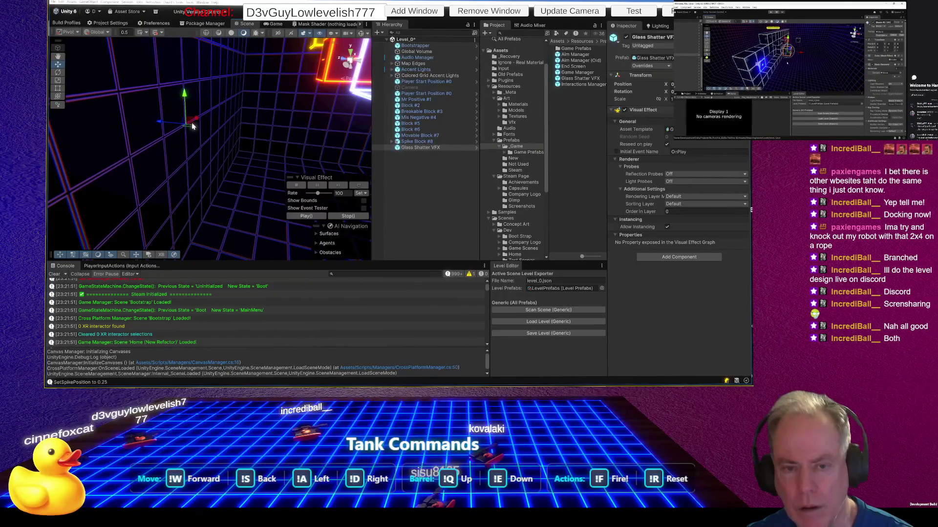
mouse_move(349, 139)
left_mouse_down()
mouse_move(362, 142)
mouse_move(190, 68)
left_mouse_up()
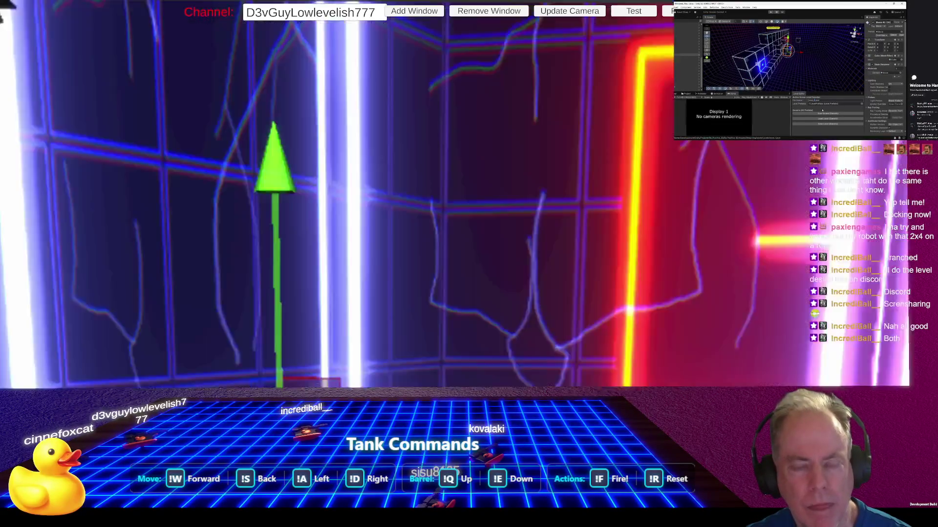
left_click(154, 33)
left_click(427, 357)
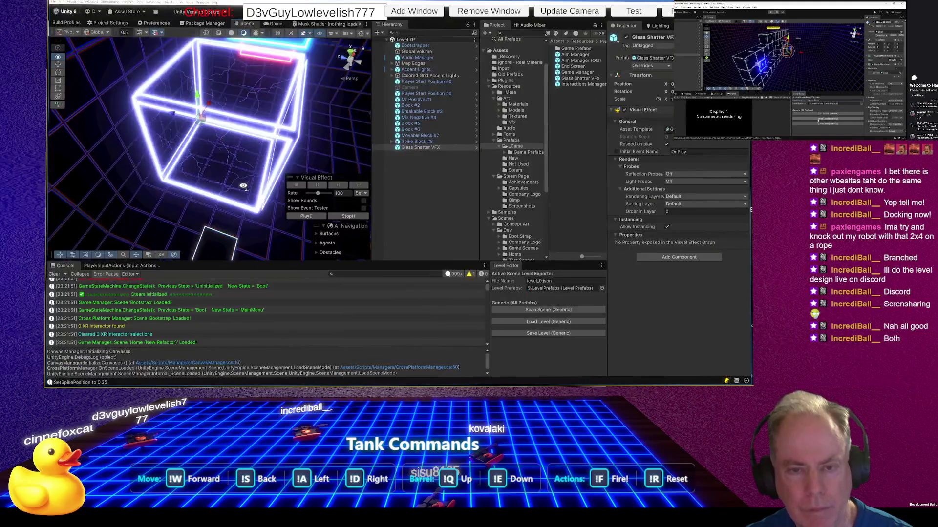
Step: Raise the Glass Shatter VFX object, play its preview, and show the Vfx folder assets
mouse_move(244, 185)
left_mouse_down()
mouse_move(177, 202)
mouse_move(95, 153)
left_mouse_up()
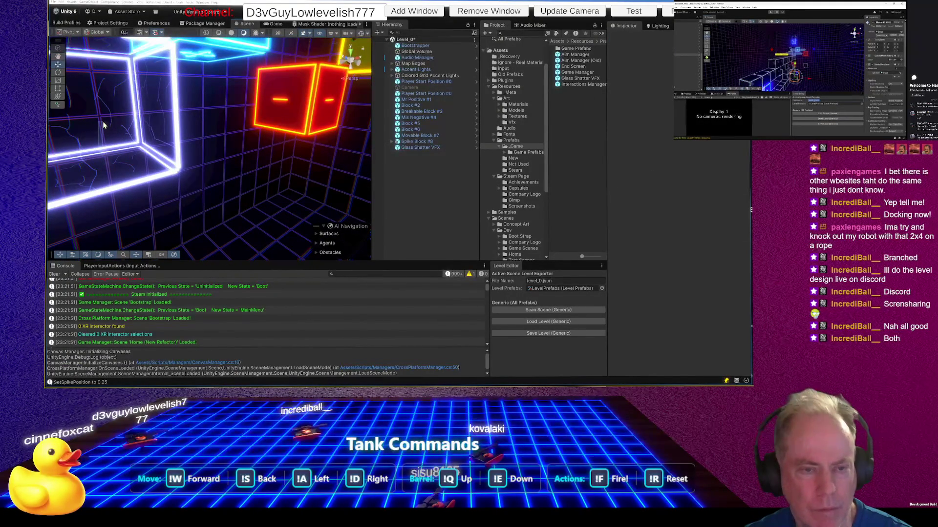
left_click(429, 149)
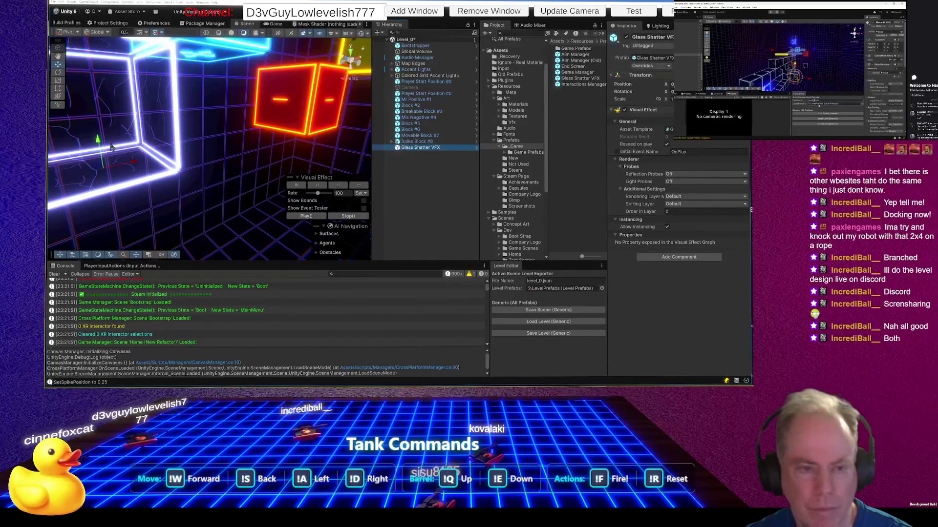
mouse_move(101, 144)
left_mouse_down()
mouse_move(99, 116)
mouse_move(178, 190)
mouse_move(230, 205)
left_mouse_up()
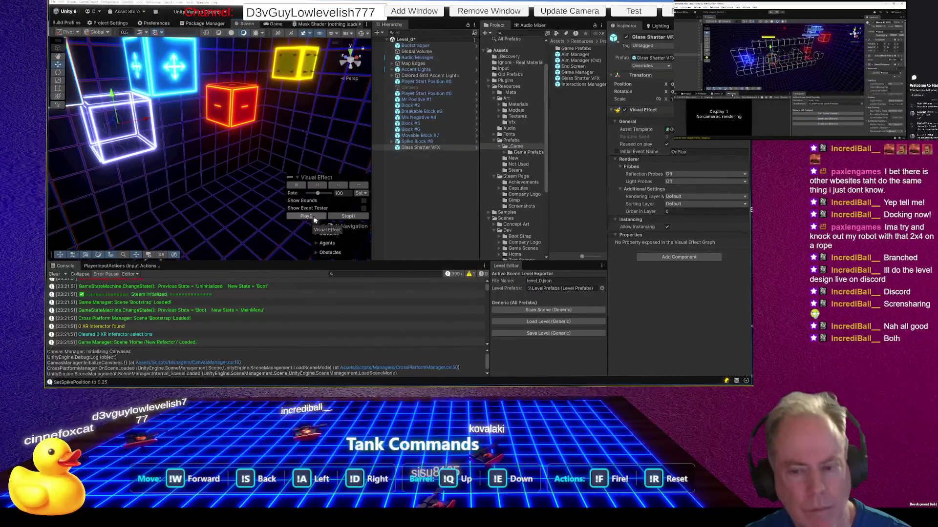
left_click(314, 217)
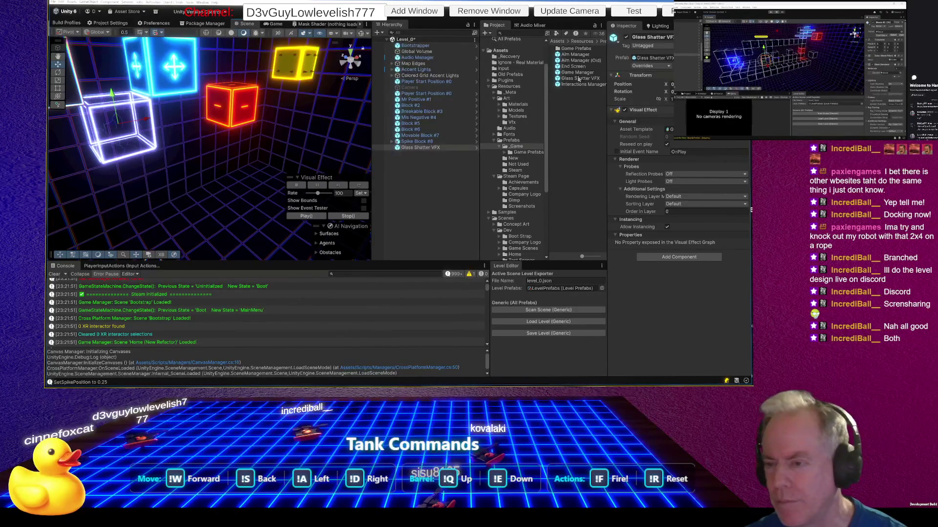
left_click(520, 123)
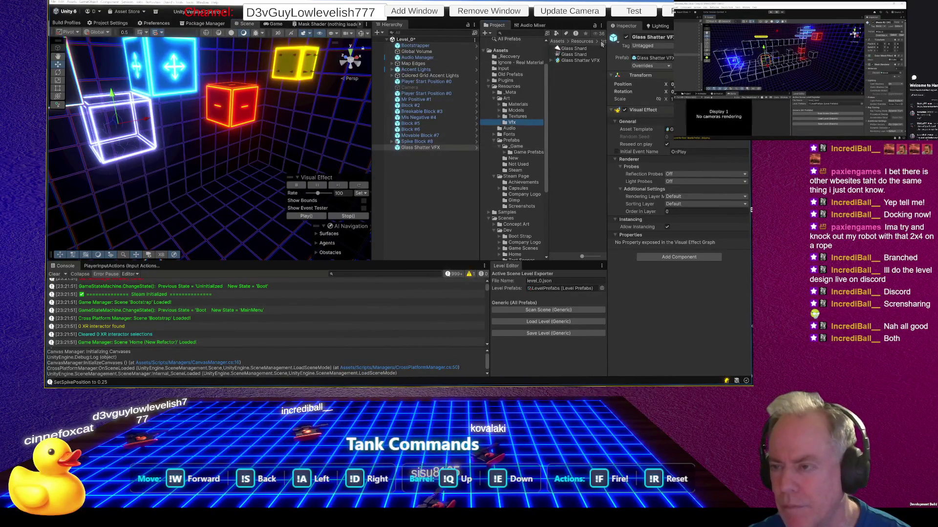
Step: Open the Glass Shatter VFX graph docked beside the scene and fire its Shatter event
double_click(576, 60)
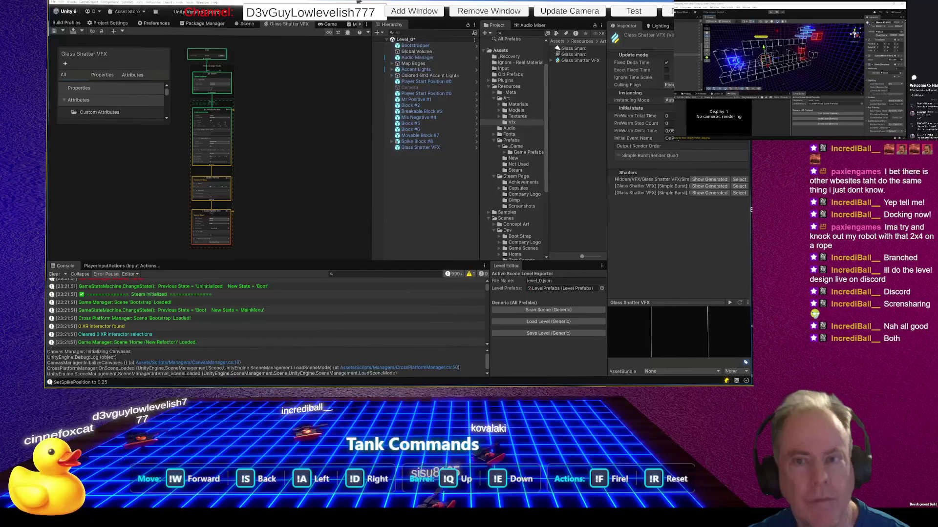
left_click_drag(309, 26, 186, 269)
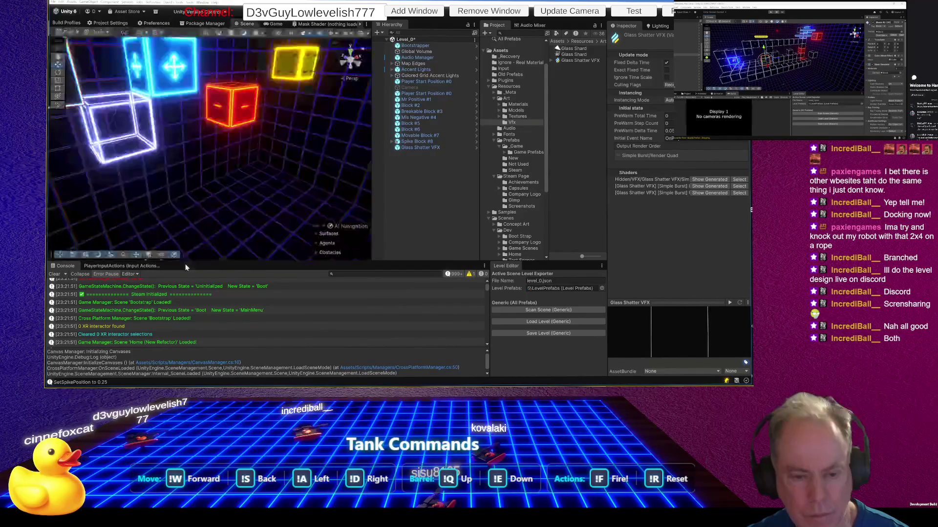
scroll(203, 308, "up", 5)
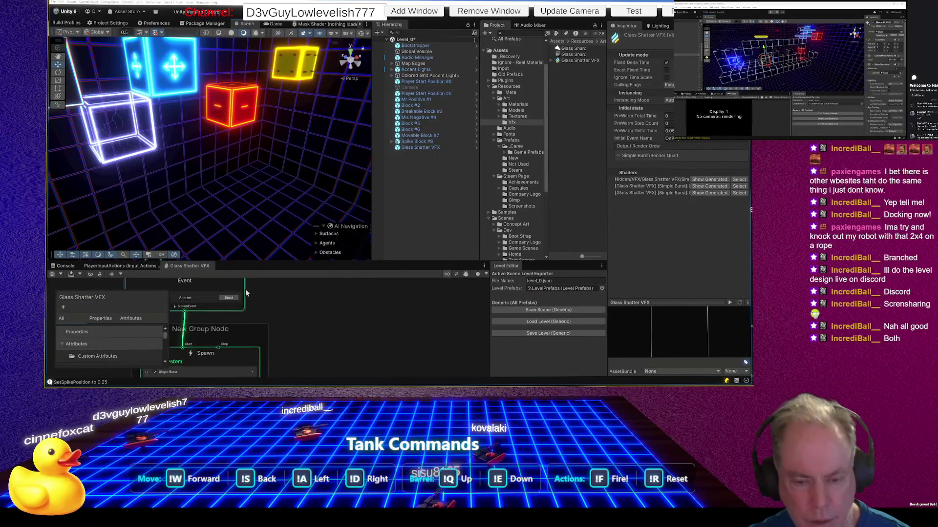
left_click(228, 305)
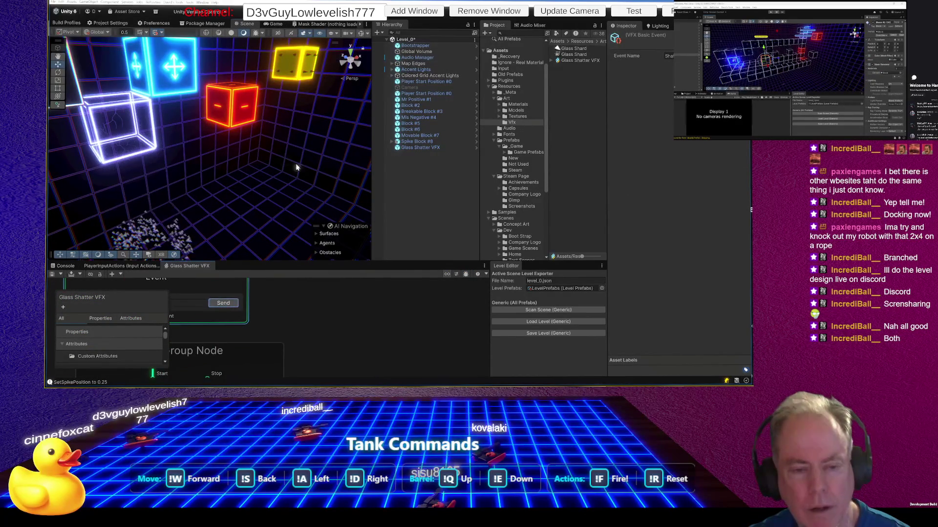
scroll(327, 325, "down", 3)
left_click_drag(317, 262, 321, 175)
left_click(263, 232)
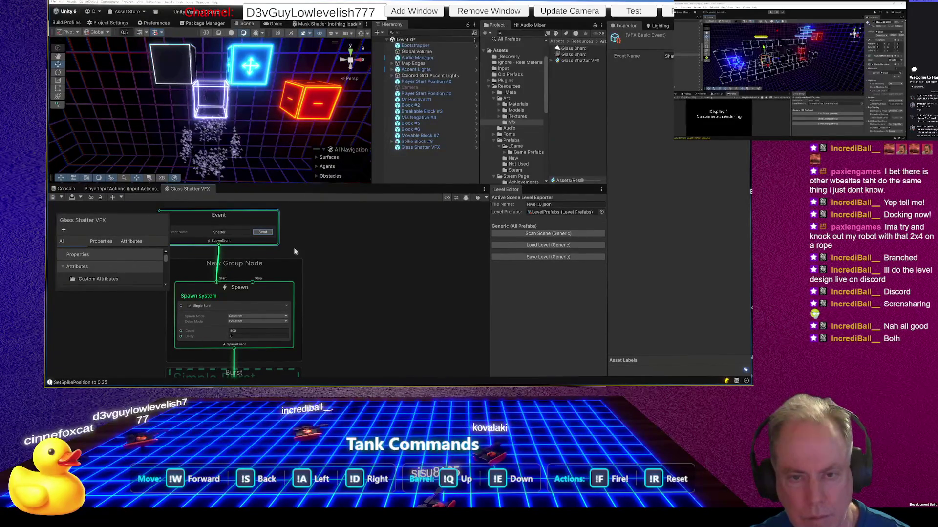
Step: Navigate to the Initialize Particle stage and select its Position Shape settings
right_click(305, 254)
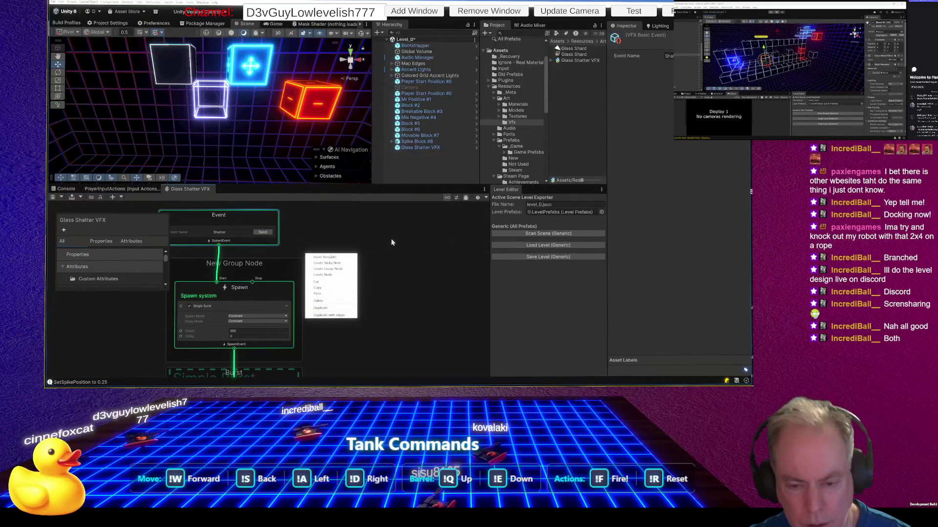
left_click(400, 293)
scroll(395, 276, "down", 5)
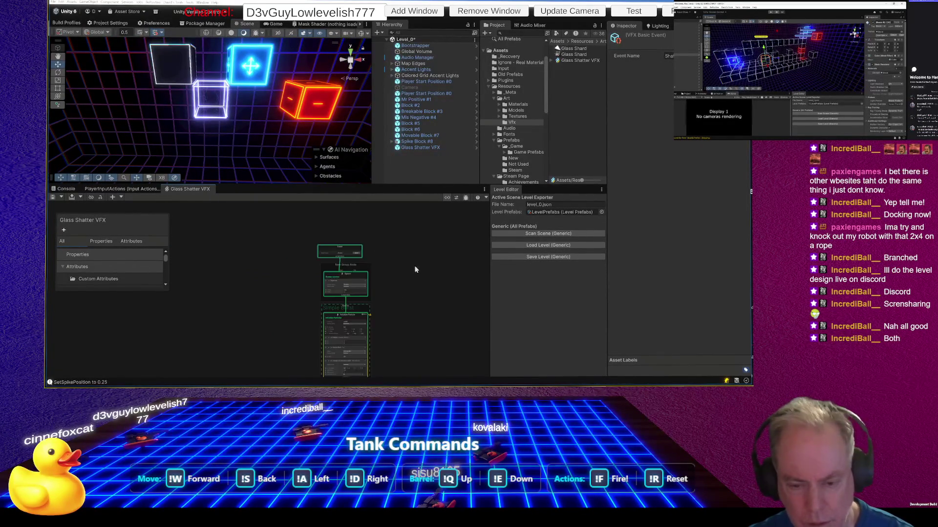
scroll(344, 349, "up", 5)
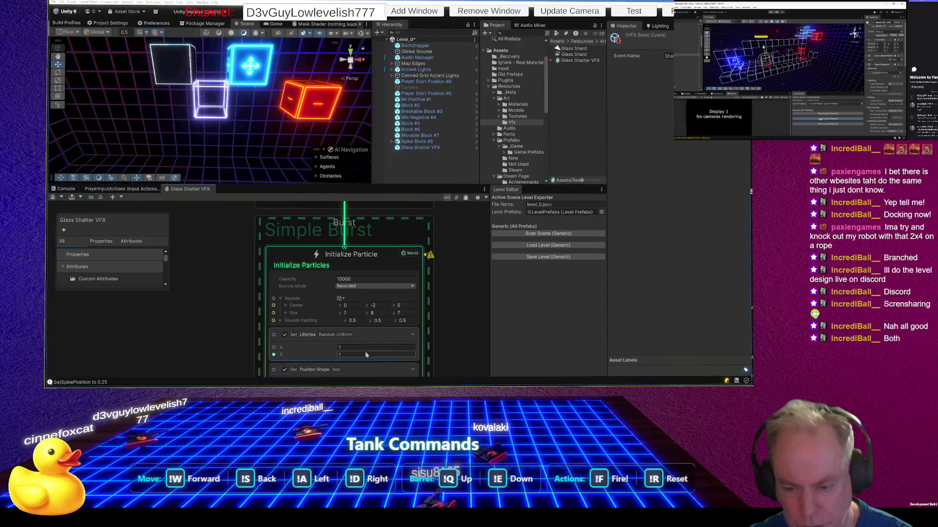
scroll(365, 354, "up", 3)
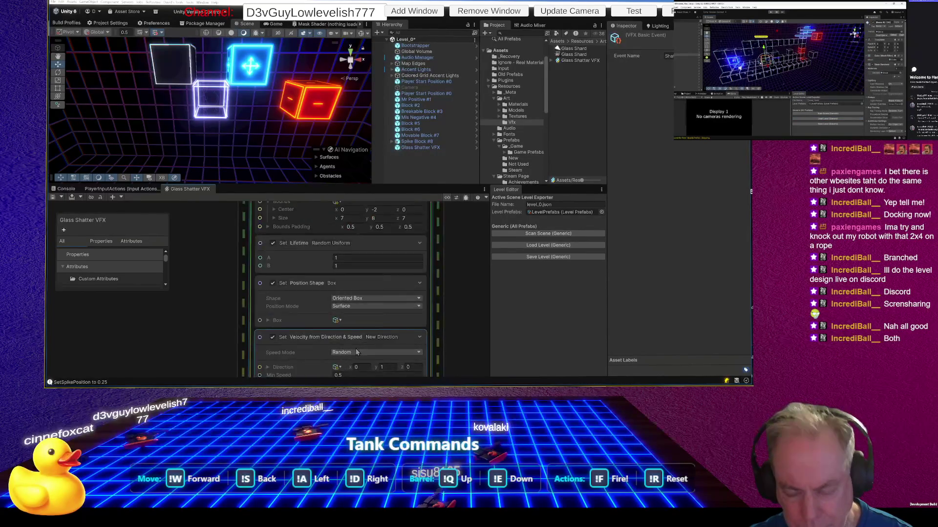
left_click(364, 308)
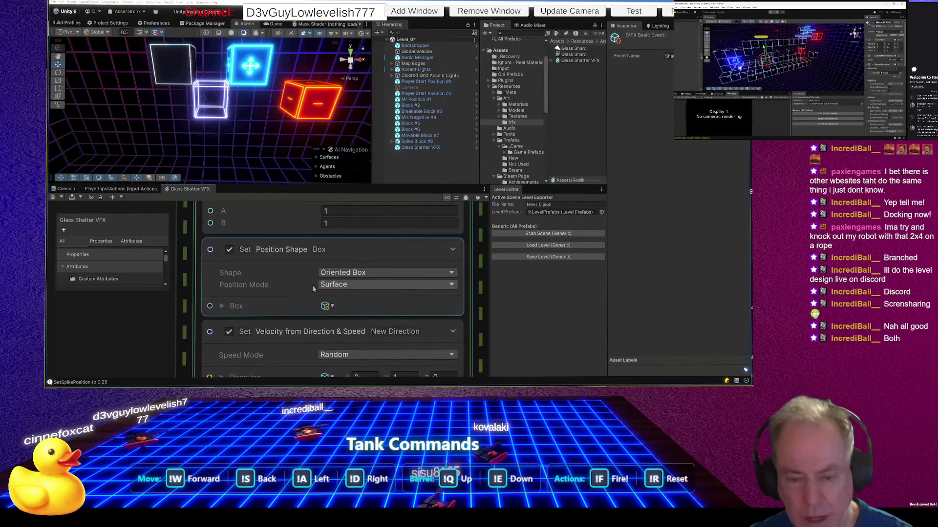
Step: Switch the particle position mode from box surface to box volume spawning
left_click(345, 286)
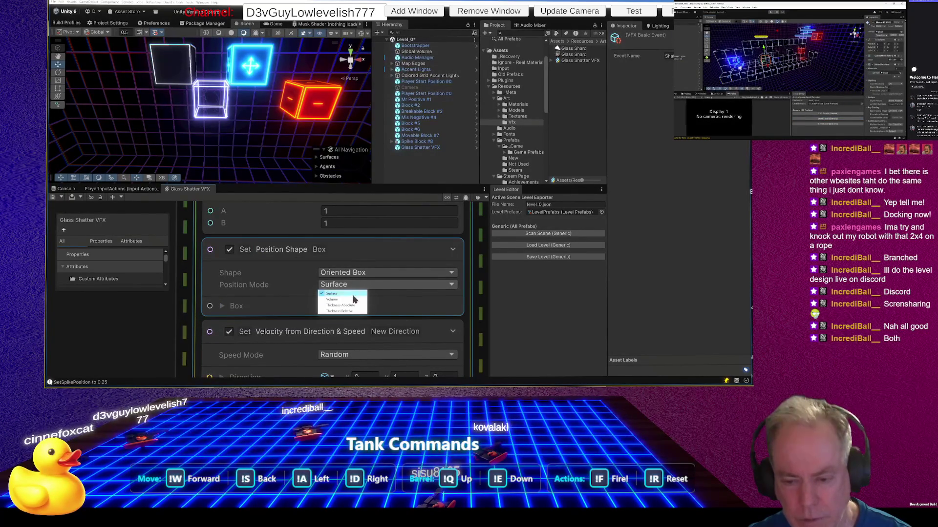
left_click(334, 297)
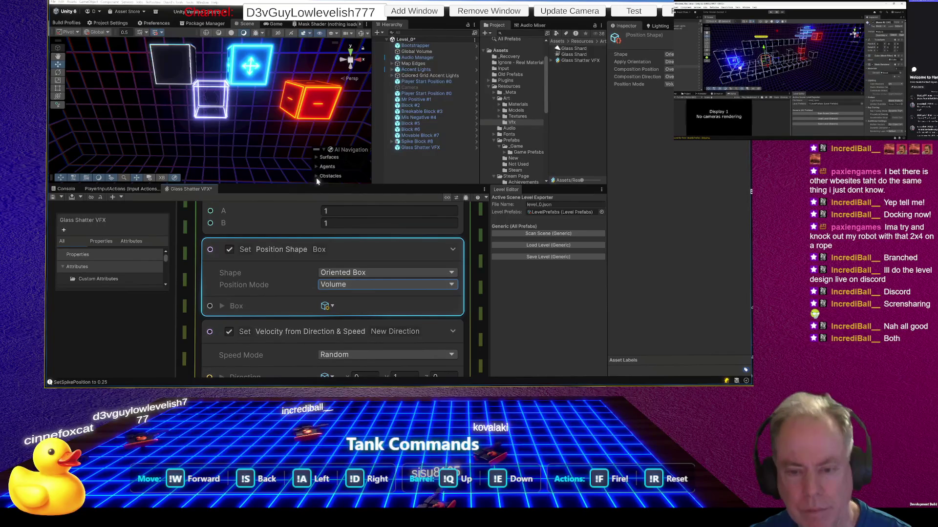
scroll(312, 261, "down", 5)
scroll(312, 266, "down", 3)
scroll(330, 277, "up", 5)
Step: Fire the Shatter event several times to watch shards burst inside the wireframe cube
left_click(330, 279)
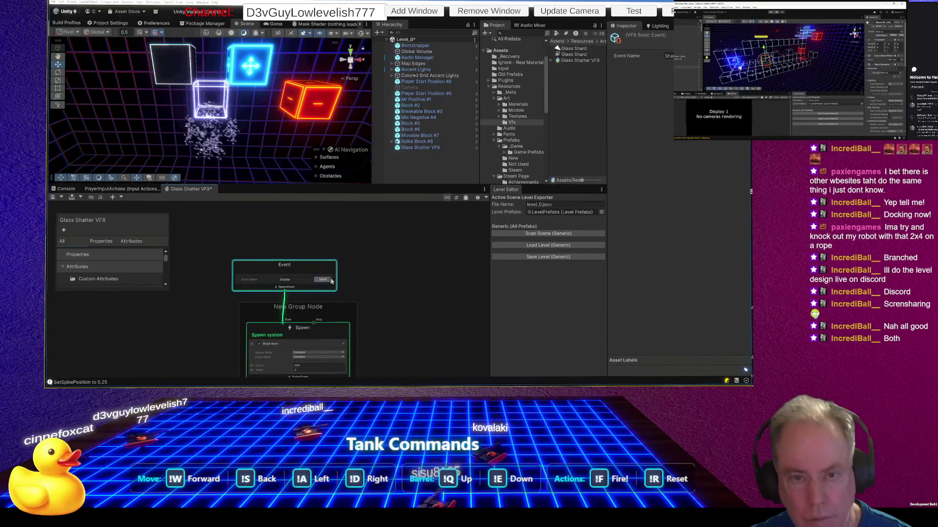
left_click(328, 282)
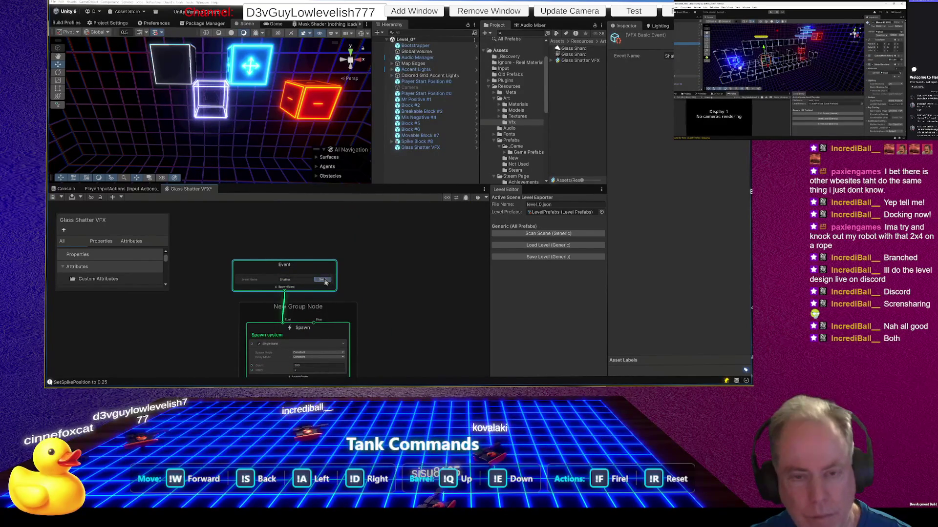
left_click_drag(221, 153, 218, 165)
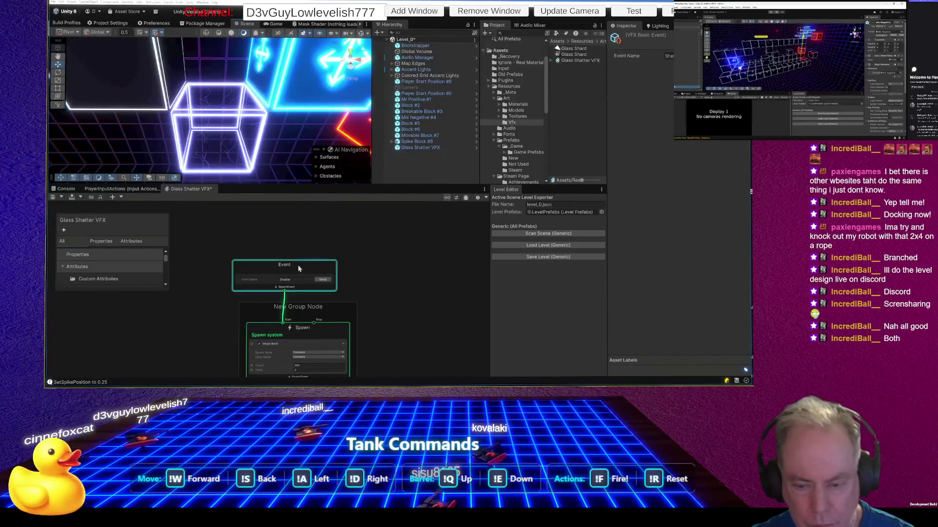
left_click(323, 280)
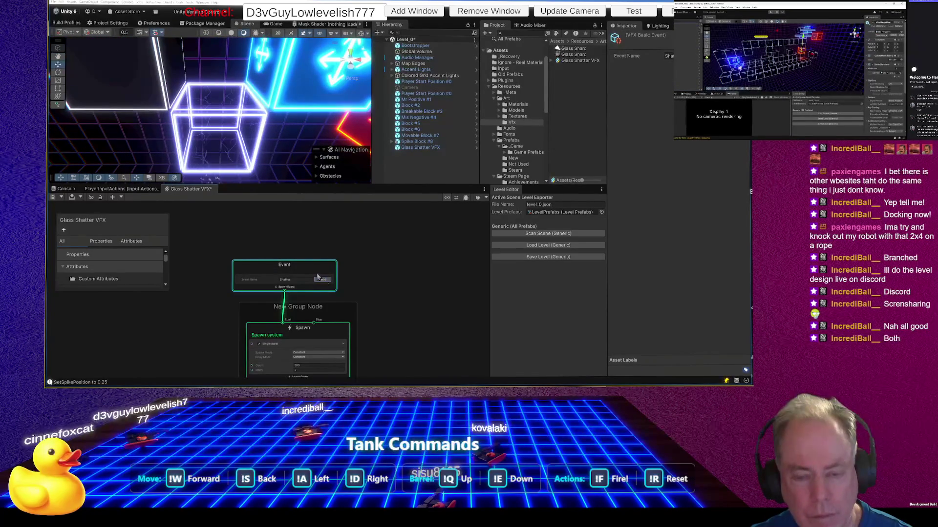
scroll(372, 281, "down", 3)
Step: Edit the Count of the Spawn's Single Burst block
scroll(339, 273, "up", 5)
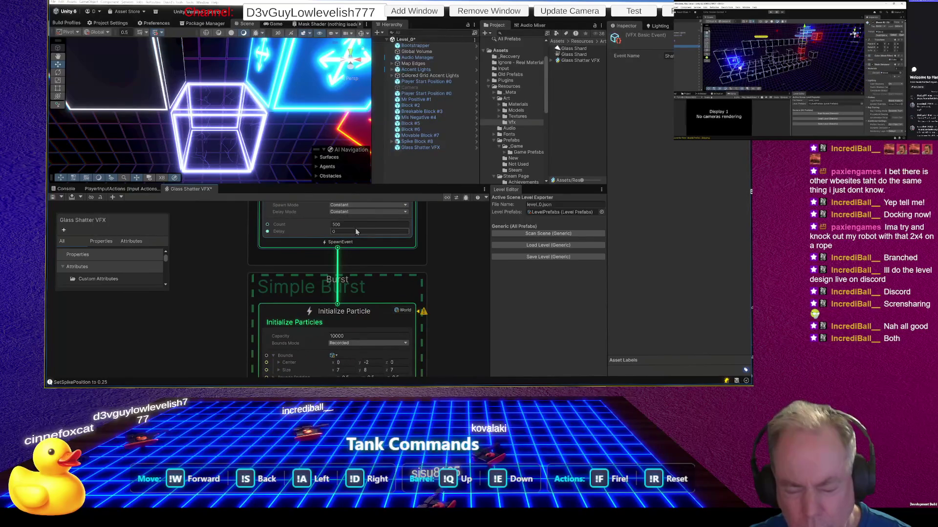
scroll(356, 253, "down", 2)
left_click(356, 240)
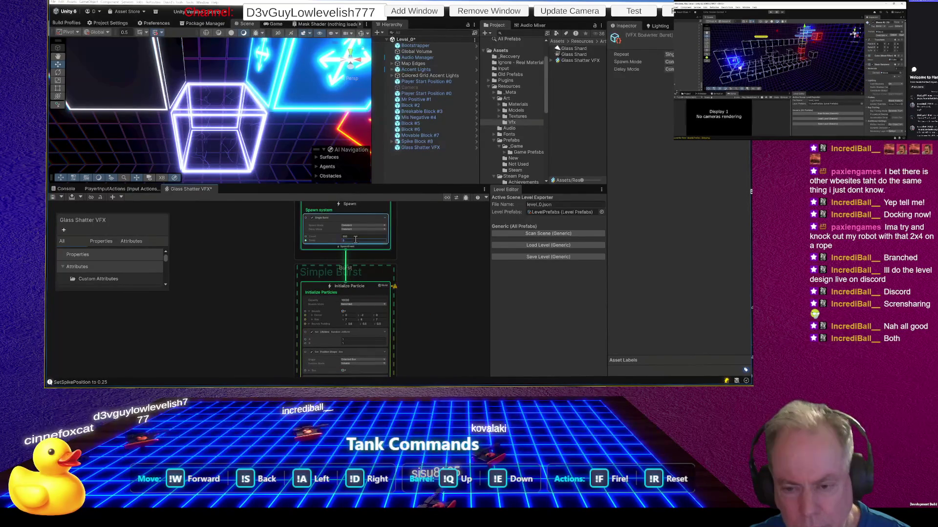
left_click(355, 236)
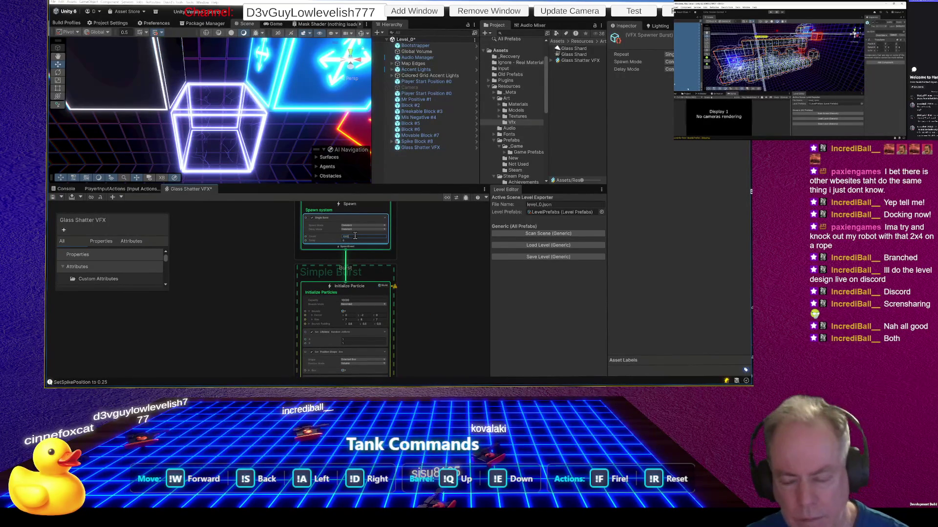
scroll(372, 208, "down", 2)
scroll(372, 207, "up", 1)
Step: Replay the shatter and edit the Set Velocity block's Max Speed
left_click(366, 221)
scroll(384, 247, "down", 3)
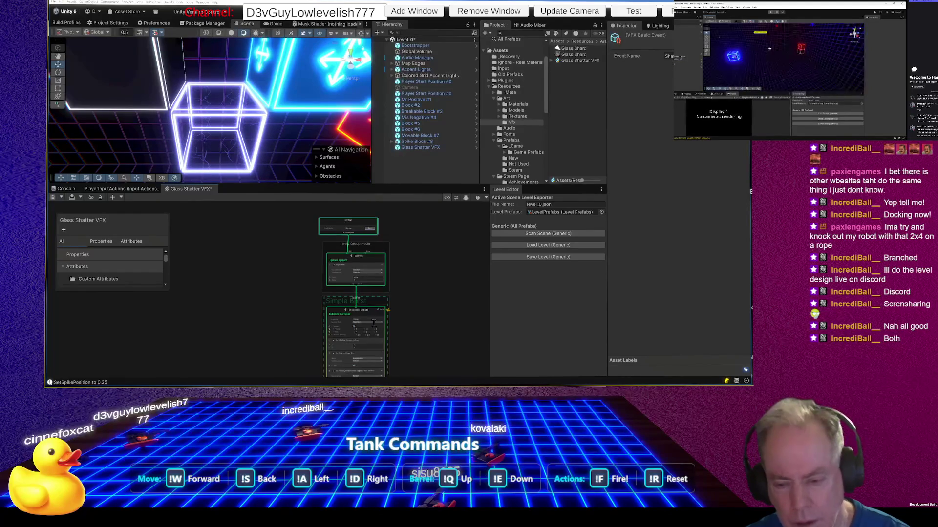
scroll(345, 275, "up", 4)
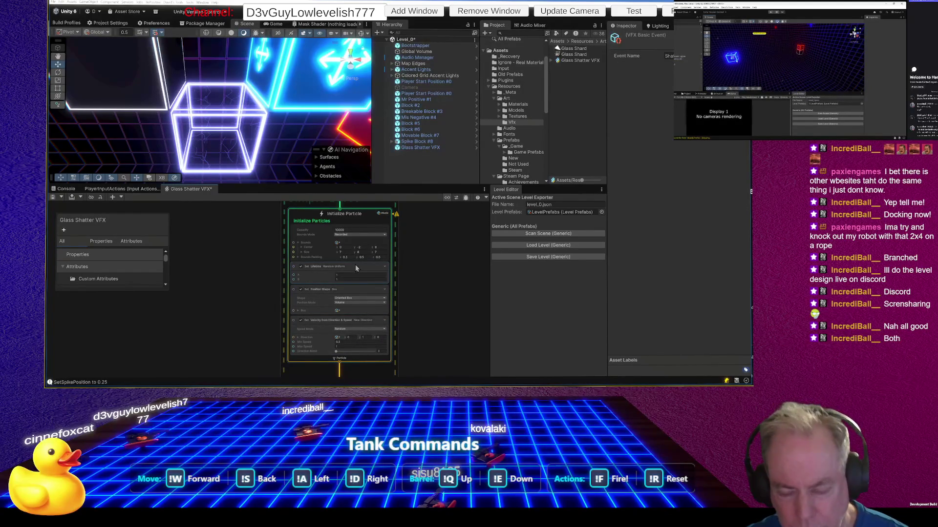
scroll(339, 324, "up", 2)
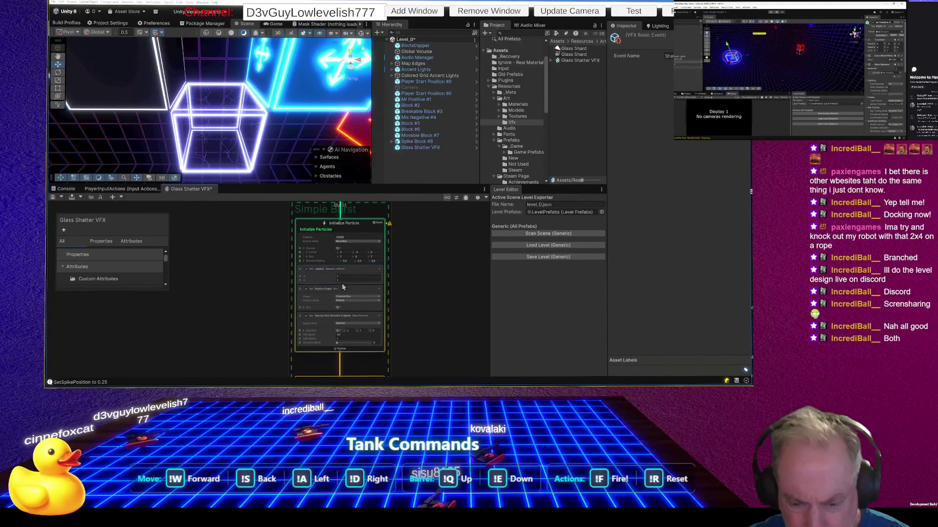
scroll(337, 345, "up", 2)
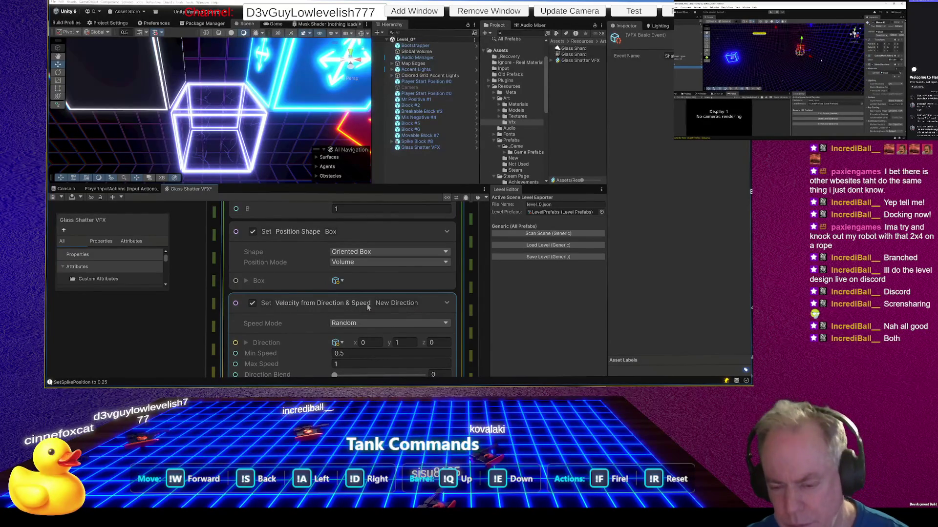
left_click(378, 341)
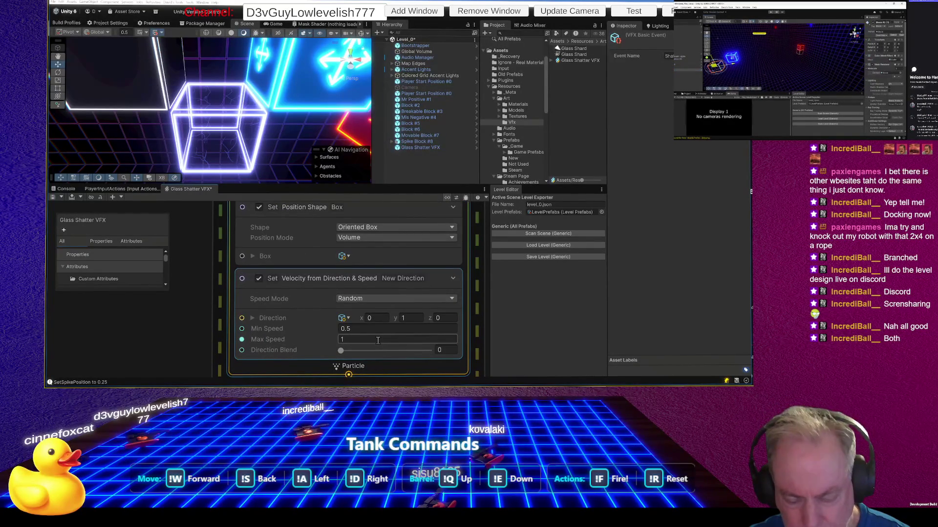
Step: Set the shards' Min Speed to 0 and replay the shatter twice
left_click(365, 329)
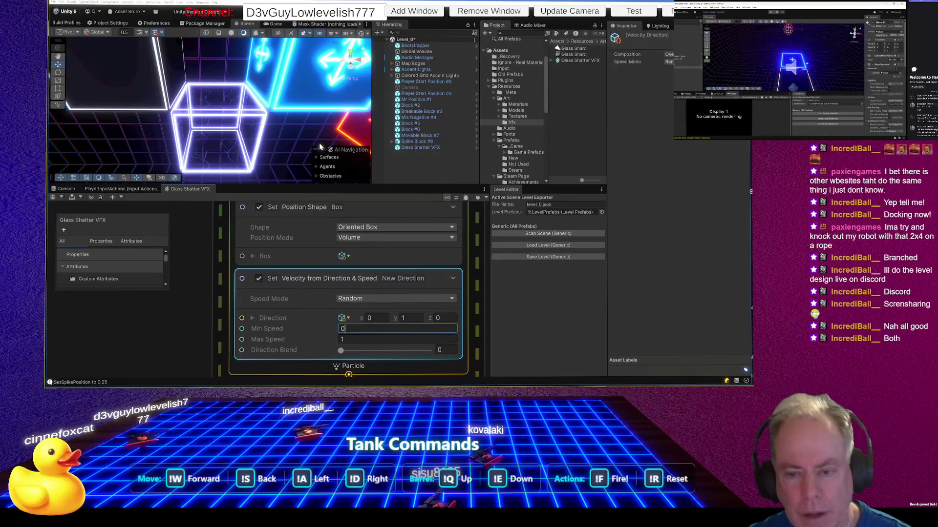
scroll(341, 275, "down", 5)
scroll(371, 216, "up", 5)
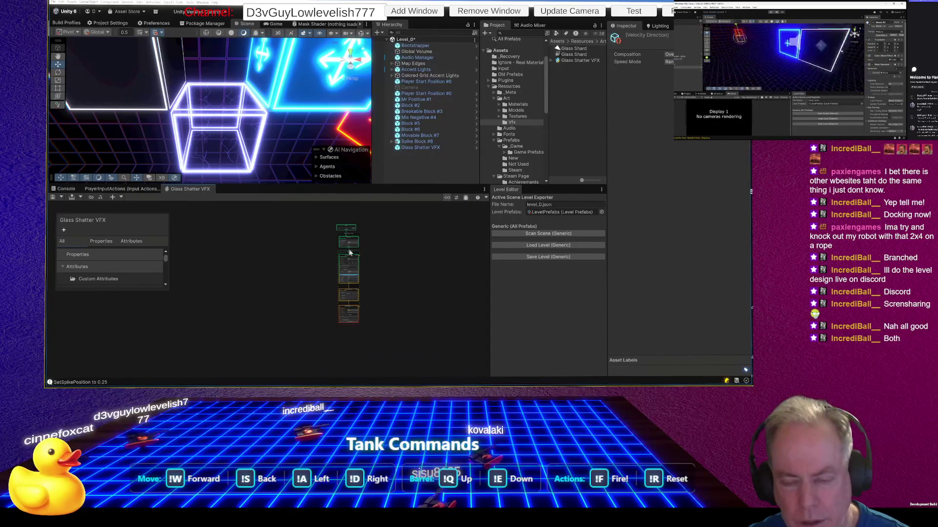
left_click(374, 228)
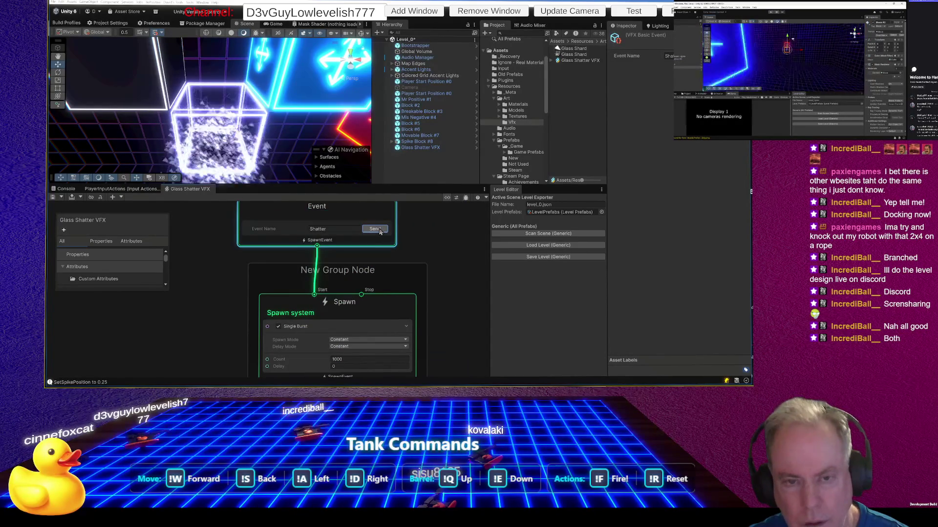
scroll(270, 86, "down", 5)
scroll(271, 86, "up", 5)
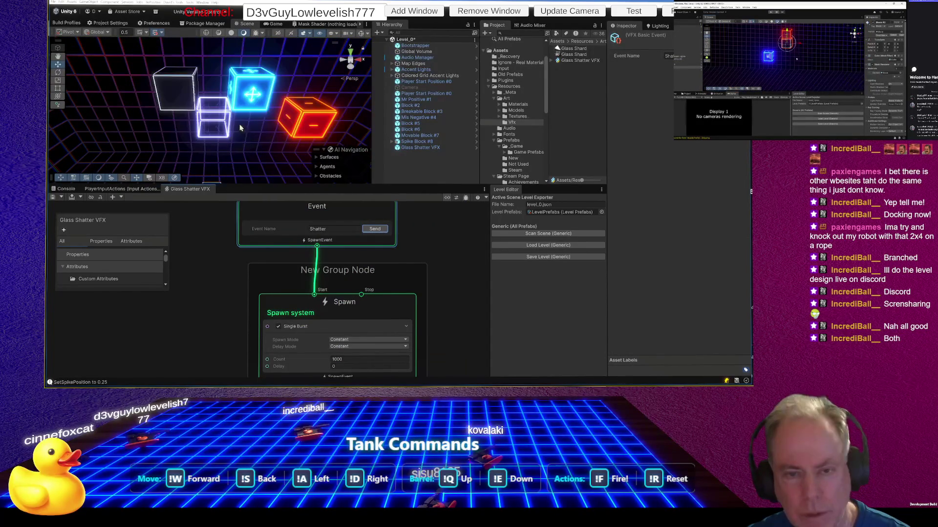
left_click(373, 231)
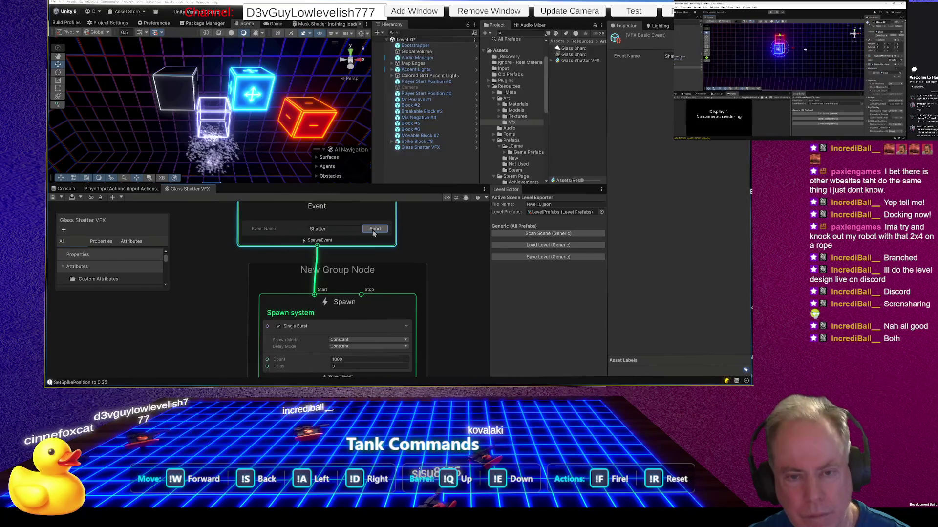
Step: Drag Direction Blend to 0.68 and move the Event node beside the particle contexts
scroll(386, 289, "down", 3)
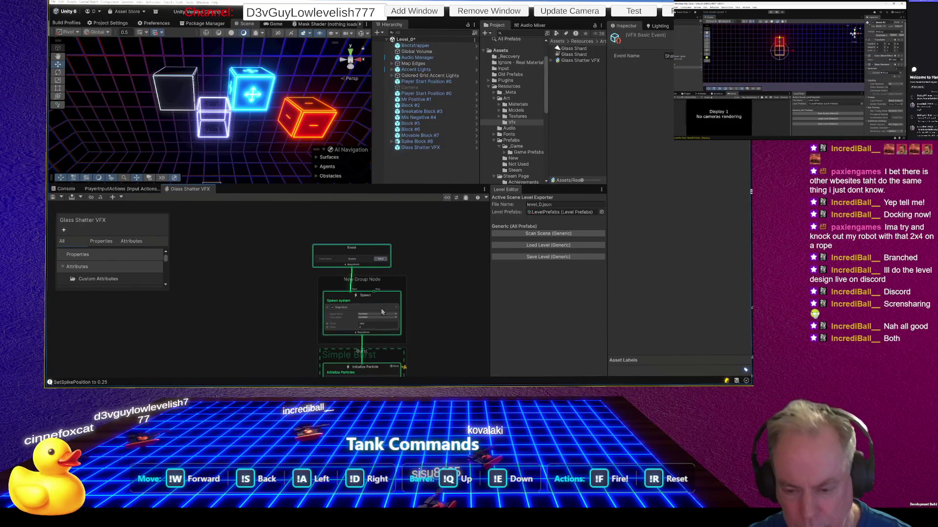
scroll(376, 302, "up", 5)
scroll(382, 297, "down", 3)
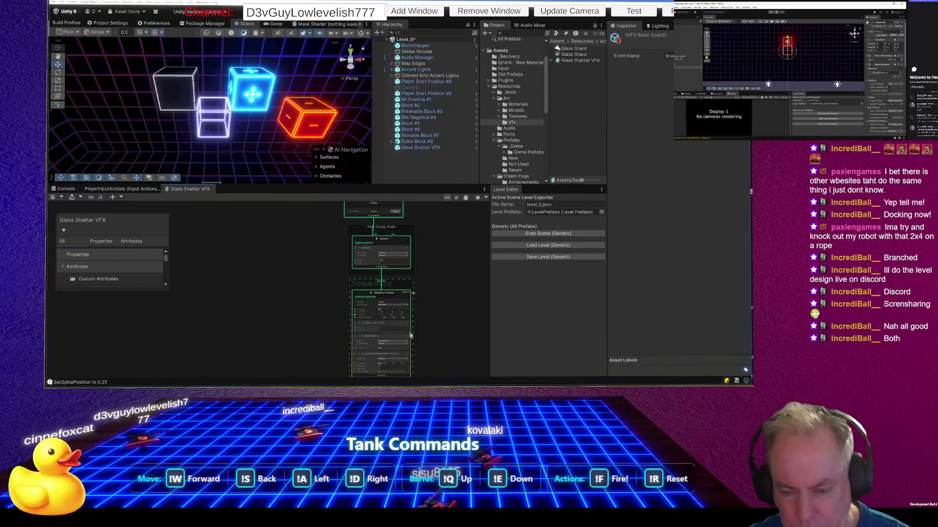
scroll(395, 301, "up", 5)
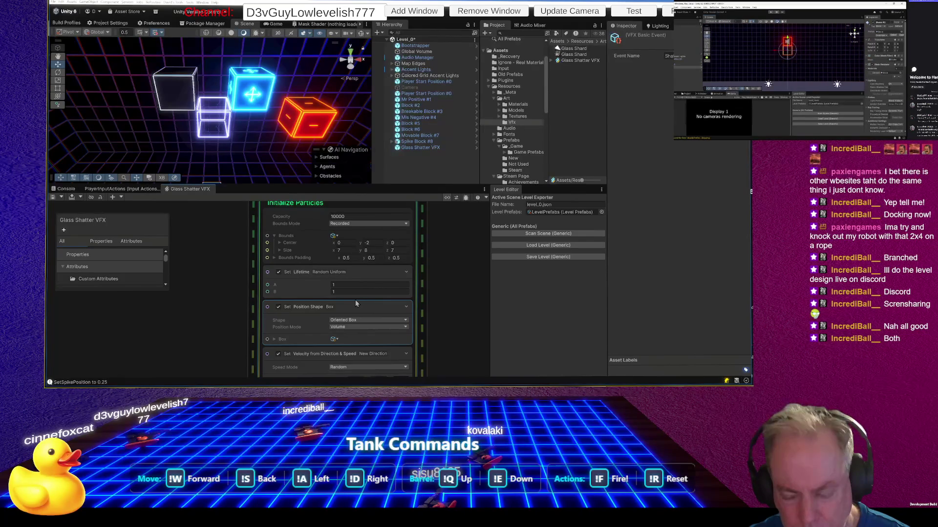
scroll(356, 302, "down", 3)
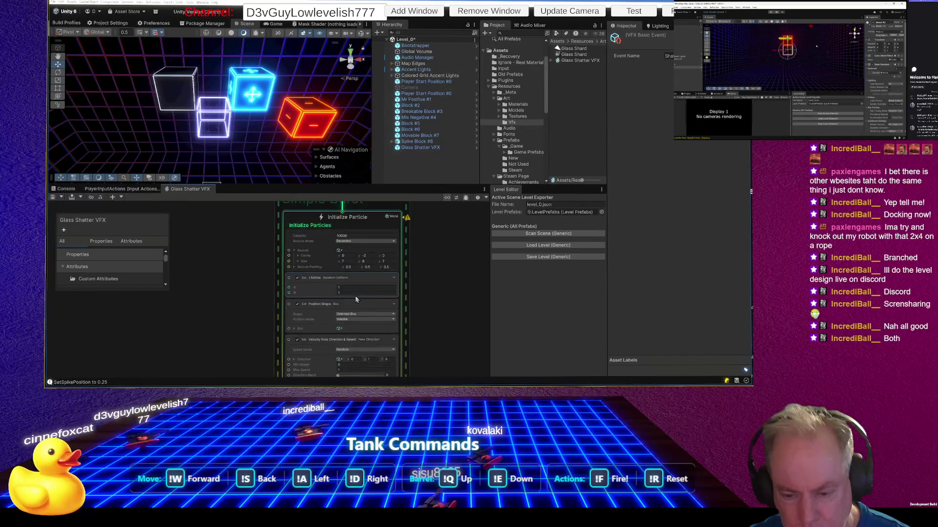
scroll(362, 344, "up", 3)
scroll(364, 332, "up", 3)
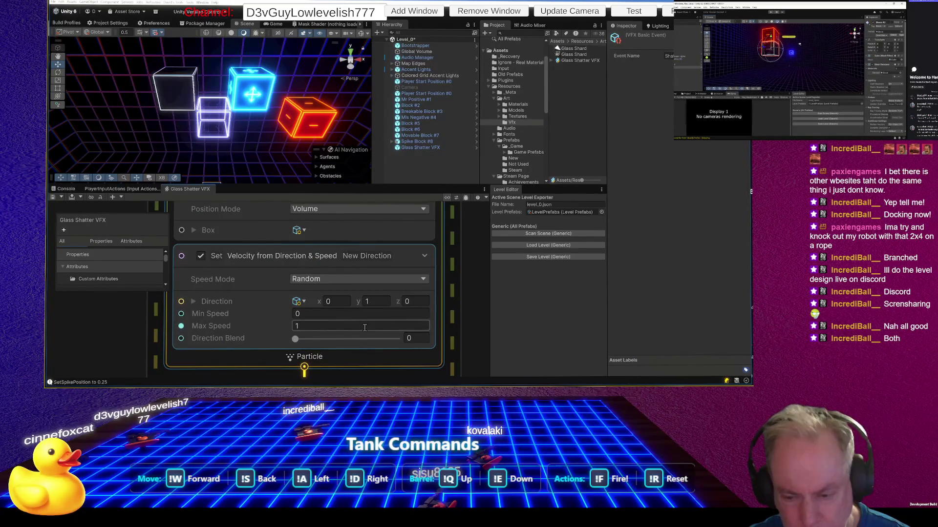
left_click_drag(295, 338, 365, 339)
scroll(335, 258, "down", 5)
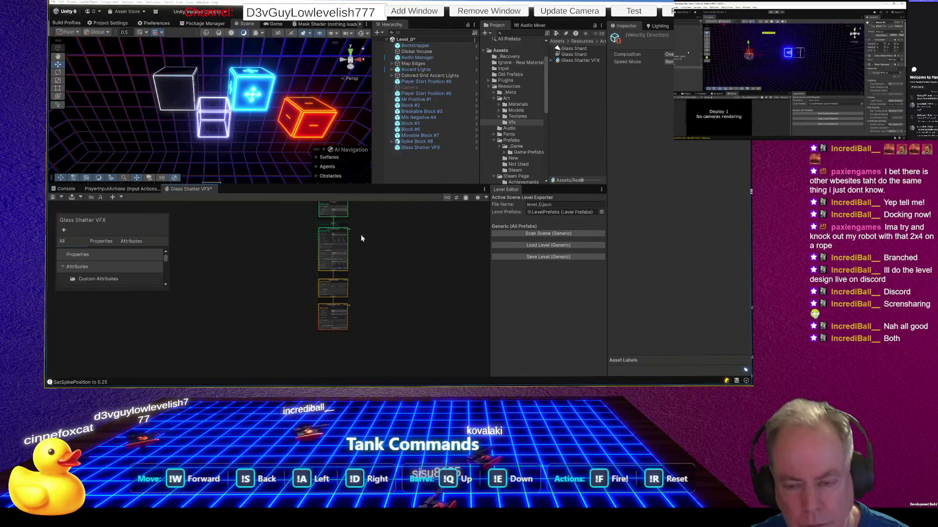
scroll(345, 210, "down", 2)
left_click_drag(345, 210, 300, 273)
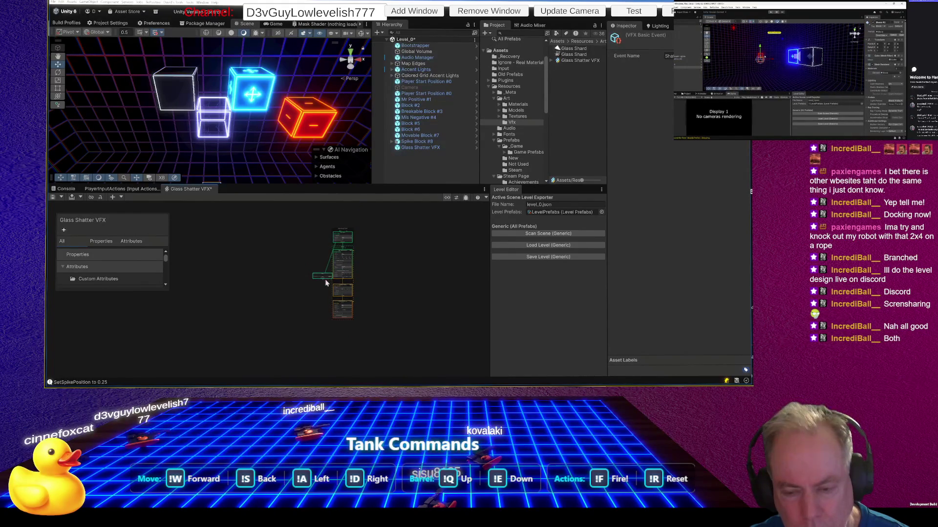
Step: Replay the shatter, set Max Speed to 3, and save the Glass Shatter VFX graph
scroll(347, 274, "up", 10)
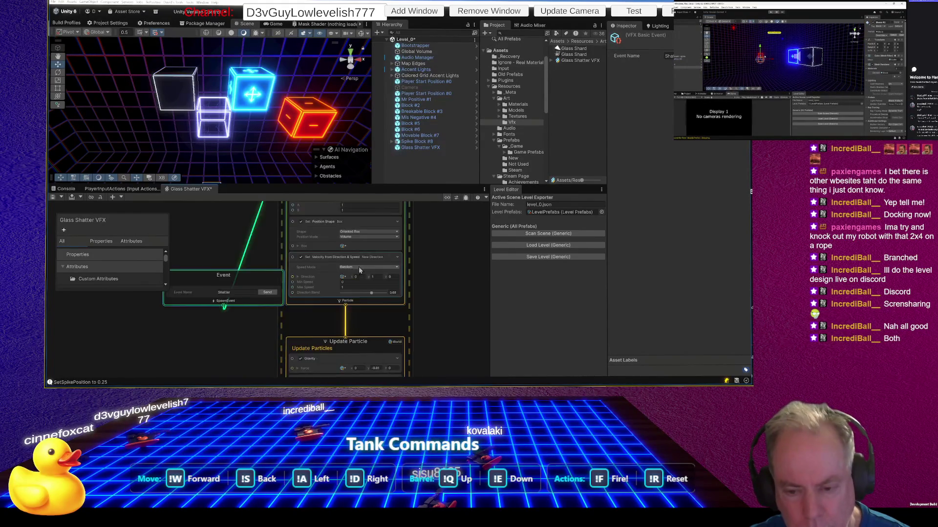
left_click(277, 291)
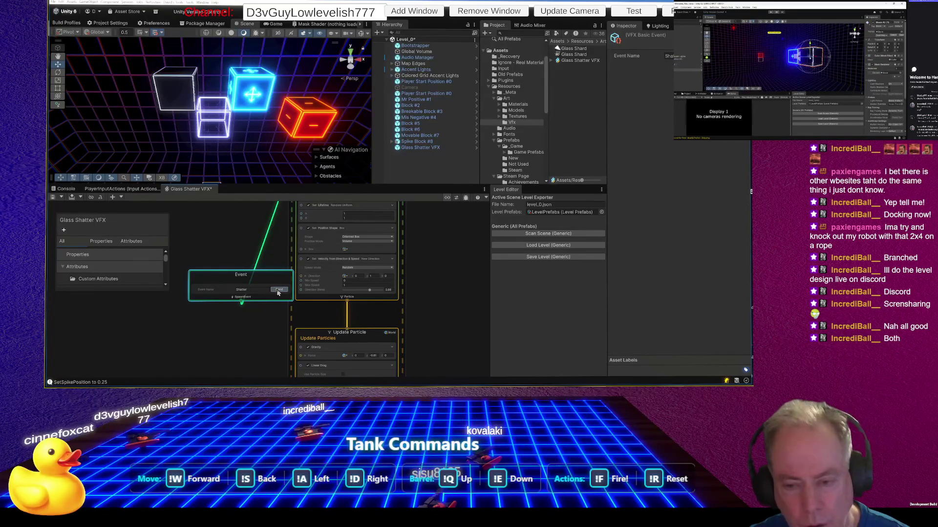
scroll(379, 266, "up", 5)
left_click(343, 284)
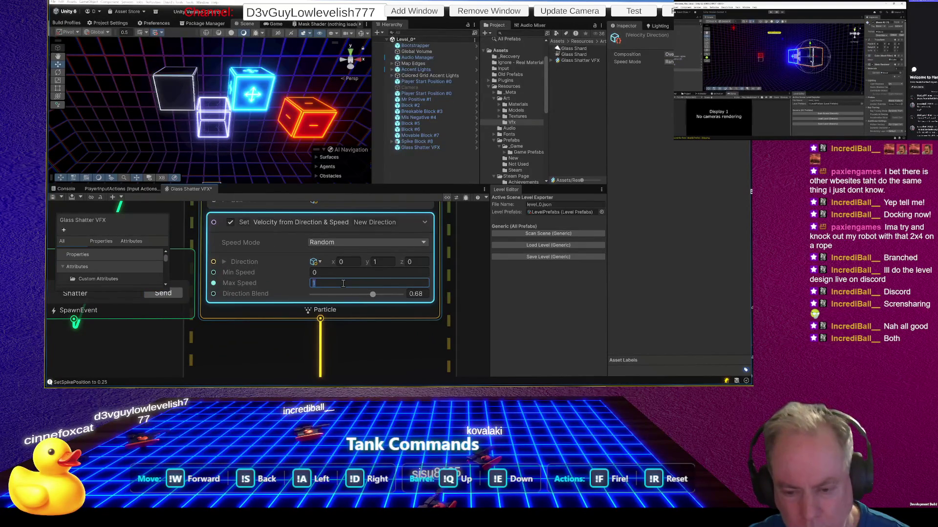
scroll(323, 284, "down", 6)
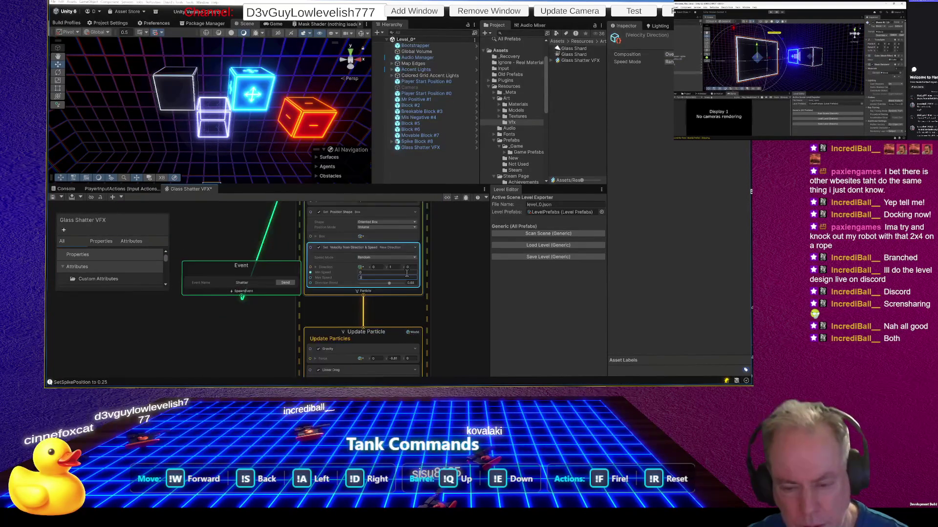
key("ctrl+s")
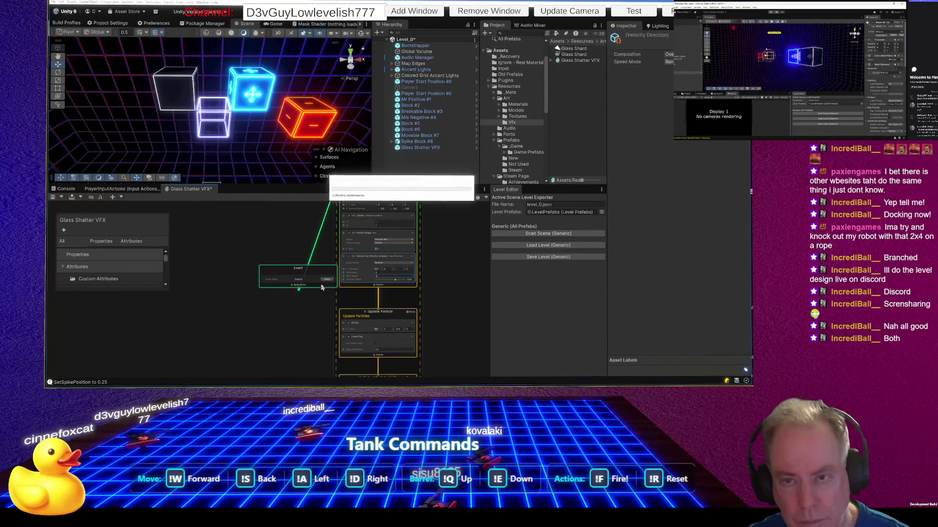
Step: Lower the Direction Blend to 0 and replay the shatter
left_click(329, 283)
scroll(329, 284, "up", 5)
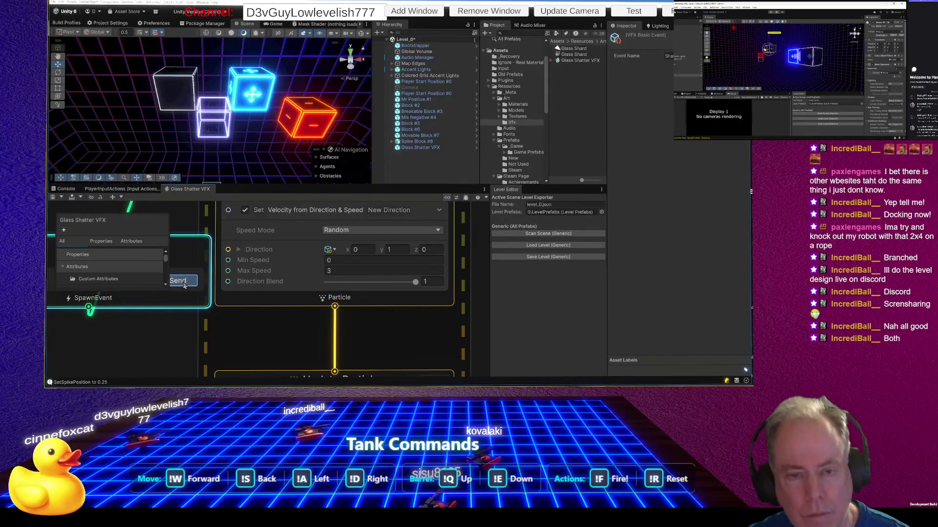
left_click_drag(415, 281, 411, 282)
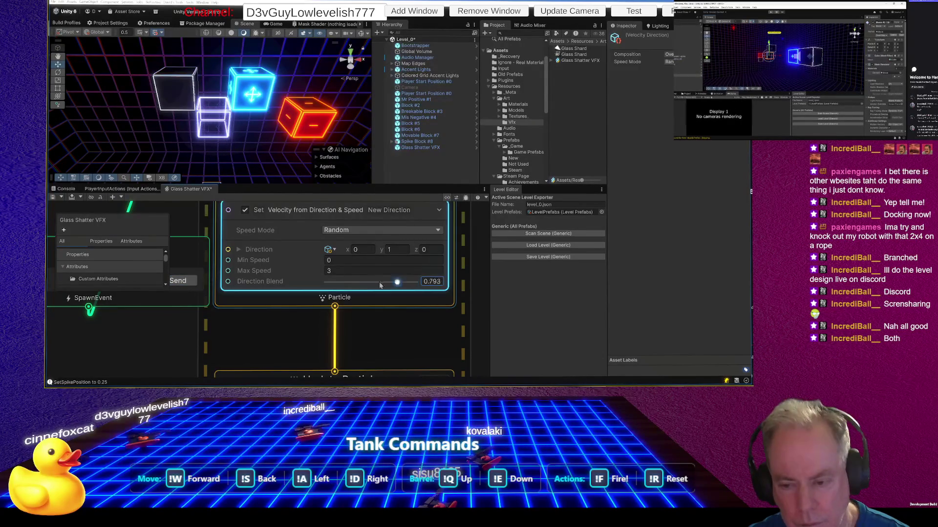
left_click(179, 281)
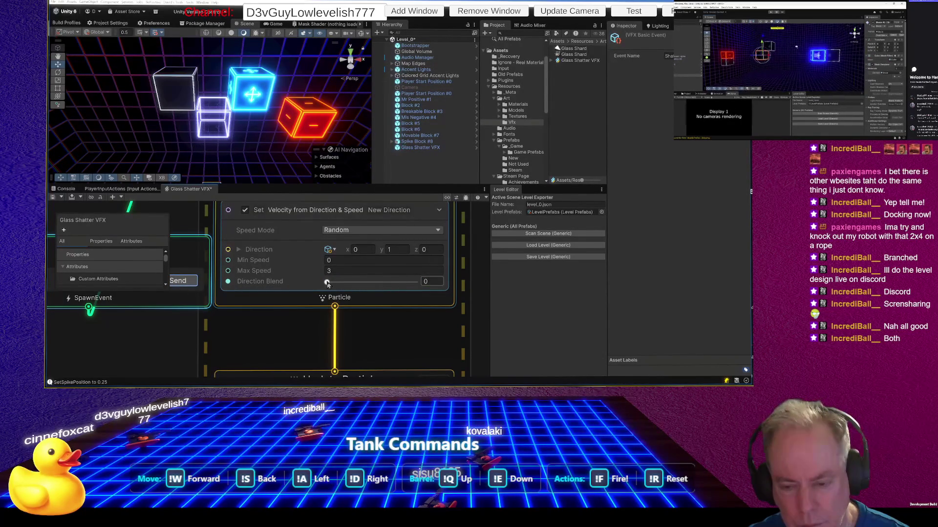
scroll(339, 239, "up", 5)
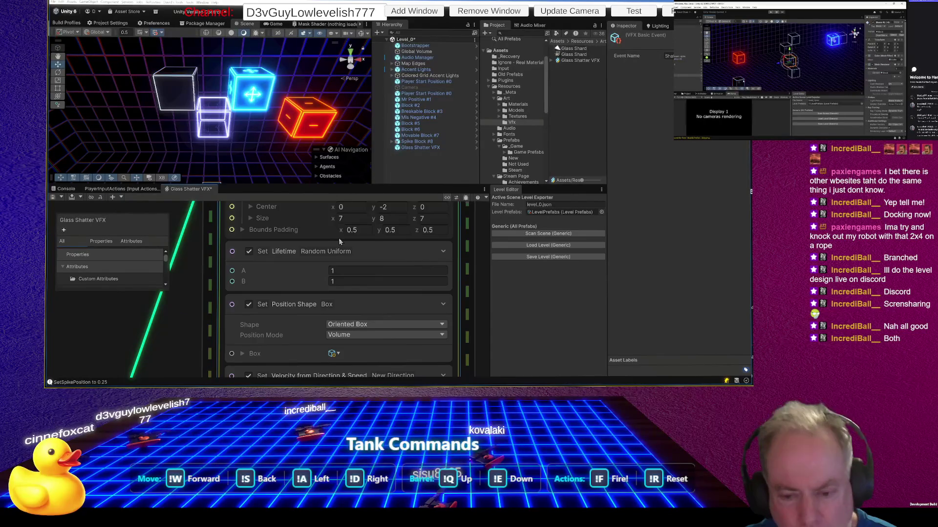
Step: Change Update Particle's Linear Drag coefficient from 0.5 to 0 and replay the shatter
scroll(344, 238, "down", 5)
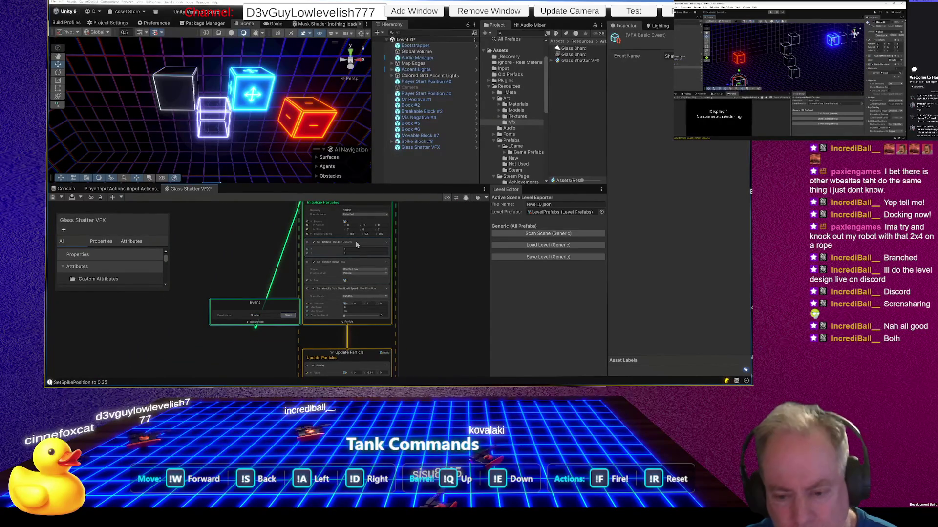
scroll(352, 242, "down", 2)
scroll(351, 341, "up", 5)
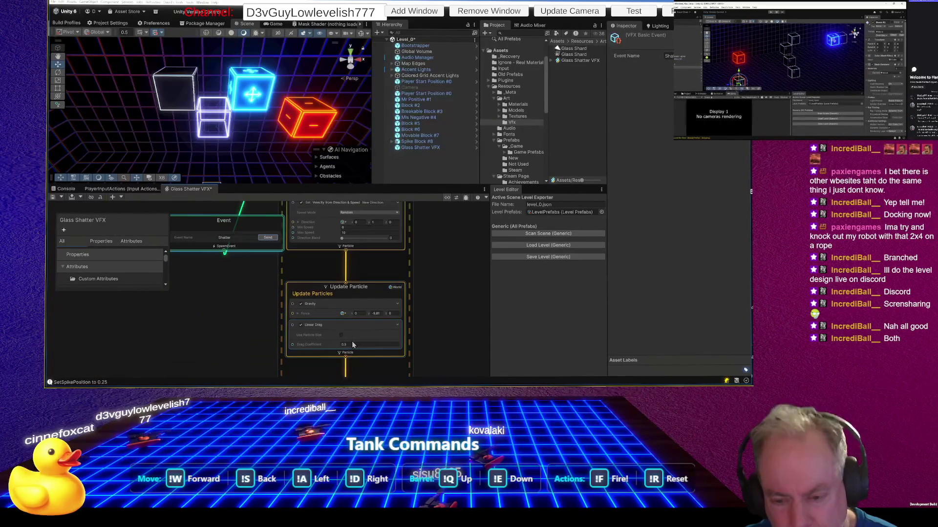
scroll(352, 344, "up", 3)
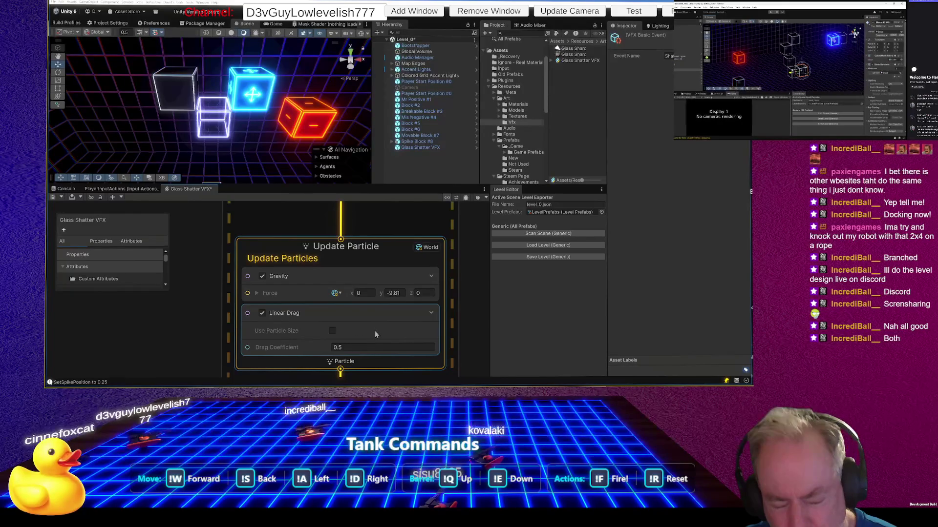
scroll(374, 330, "down", 2)
left_click(366, 342)
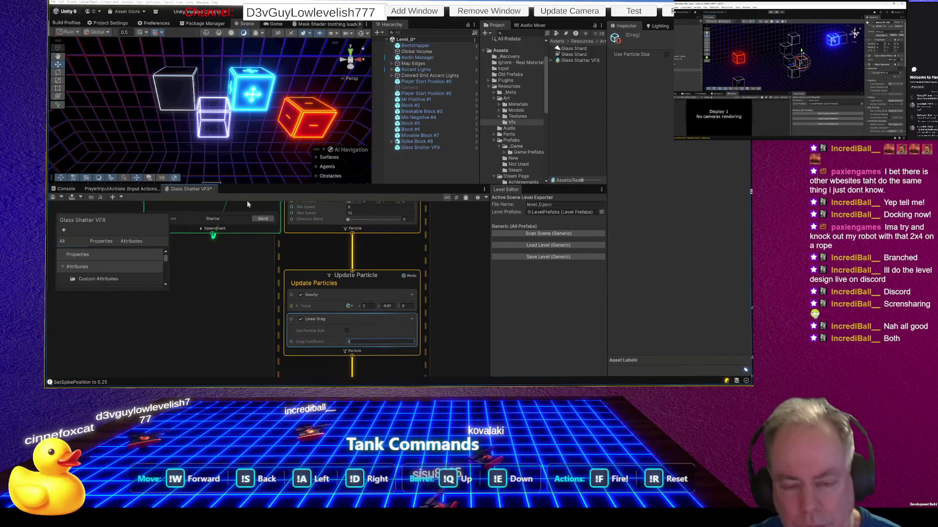
left_click(262, 220)
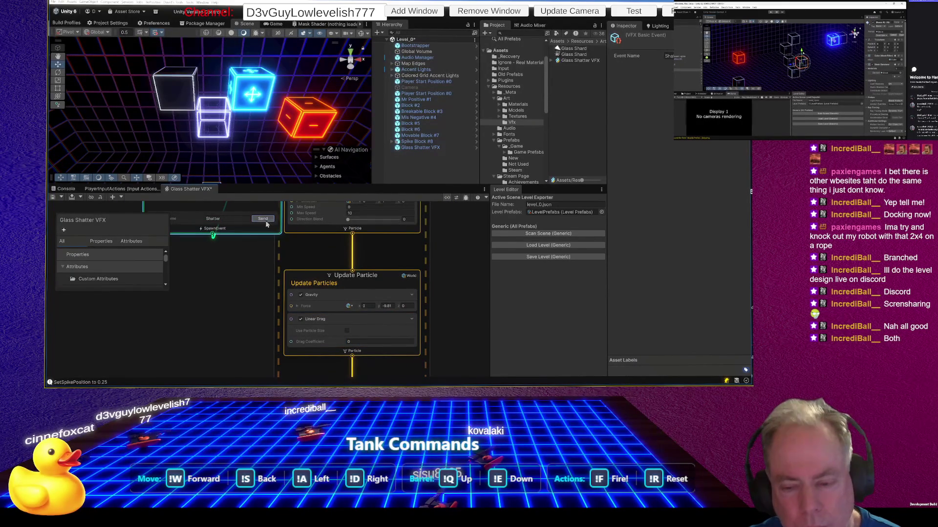
scroll(342, 306, "down", 3)
scroll(343, 304, "down", 2)
scroll(364, 236, "up", 5)
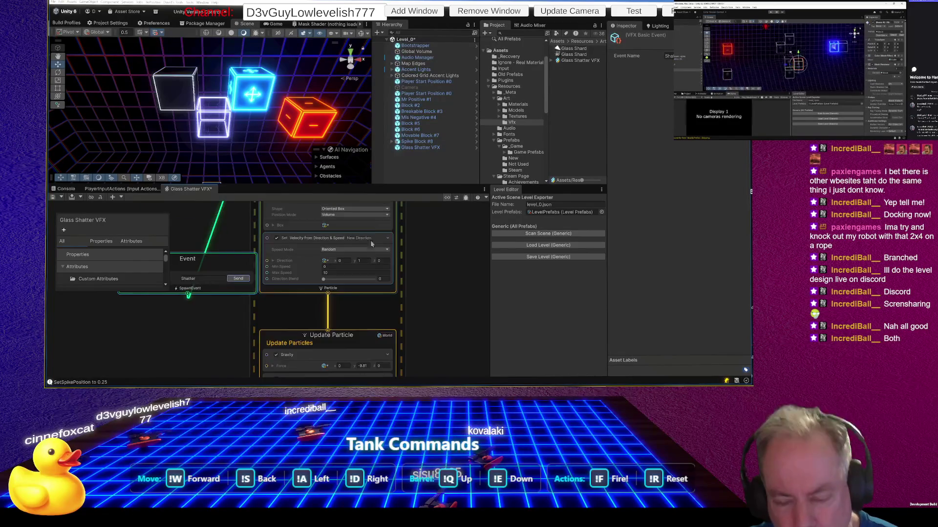
Step: Set Max Speed to 2 and Direction Blend to about 0.34, replaying after each
left_click(315, 282)
type("2")
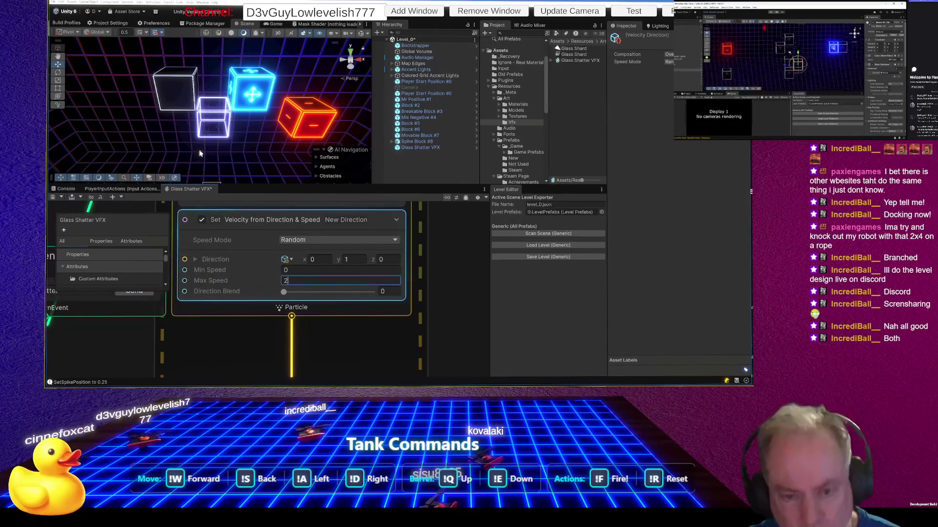
scroll(389, 288, "down", 3)
left_click(225, 290)
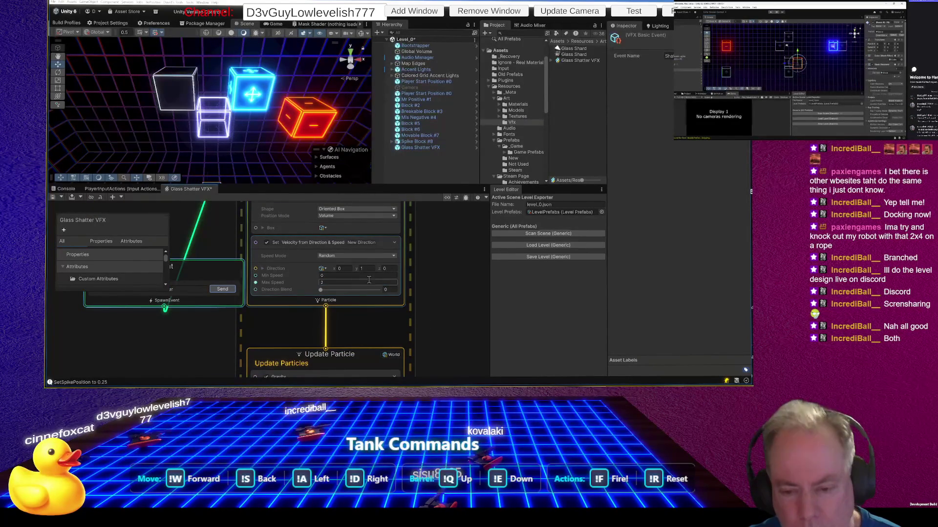
left_click_drag(324, 291, 341, 291)
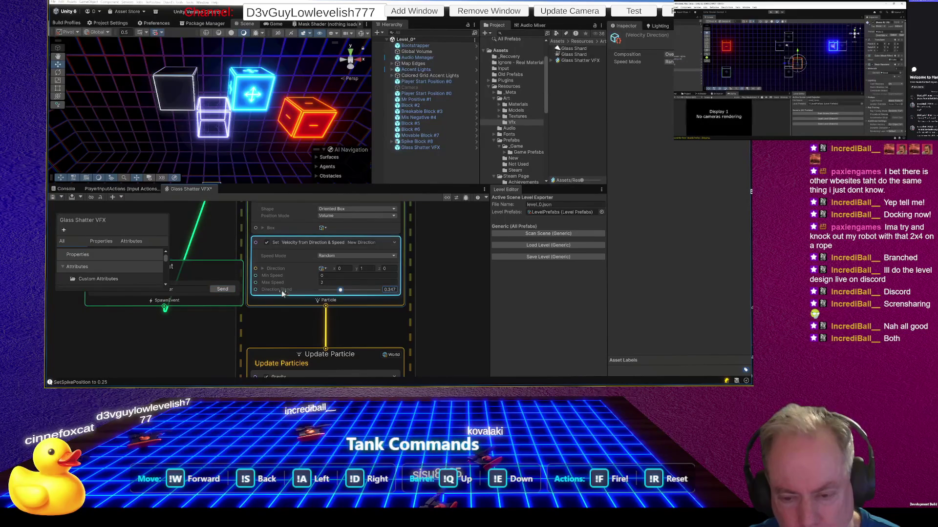
left_click(222, 290)
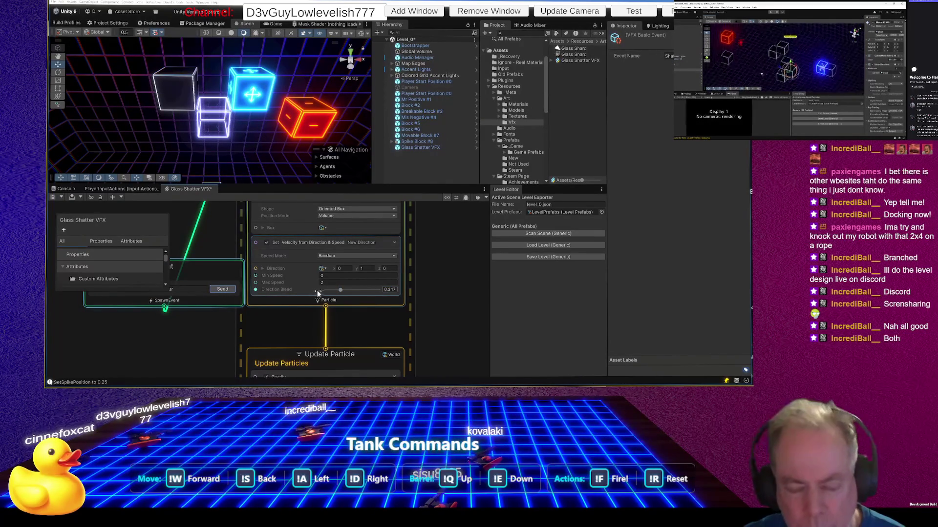
Step: Try Direction Y values of 1 and then 0, replaying the shatter each time
left_click(367, 271)
left_click(367, 268)
type("0")
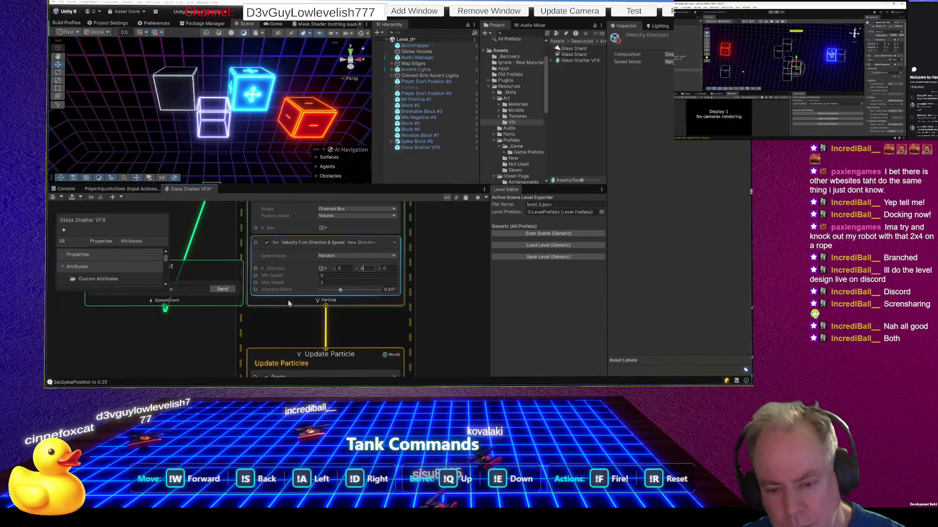
left_click(218, 291)
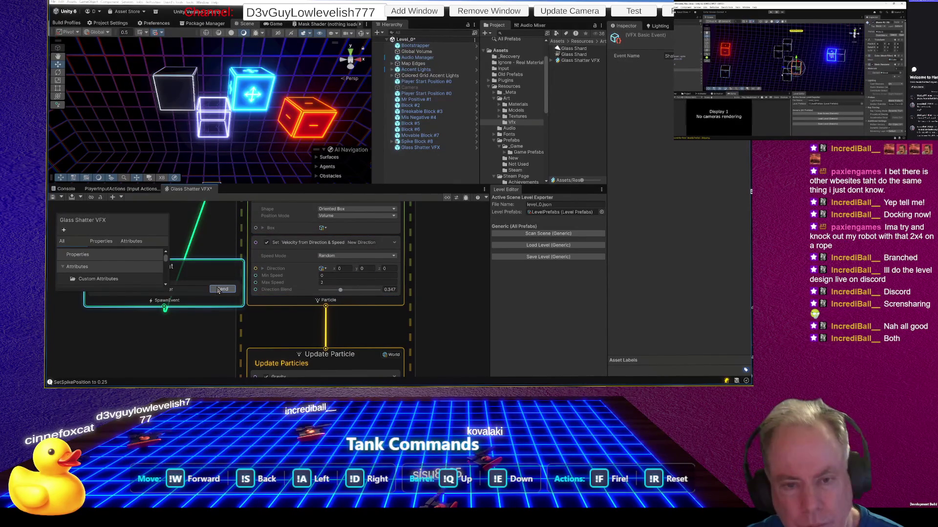
left_click(360, 266)
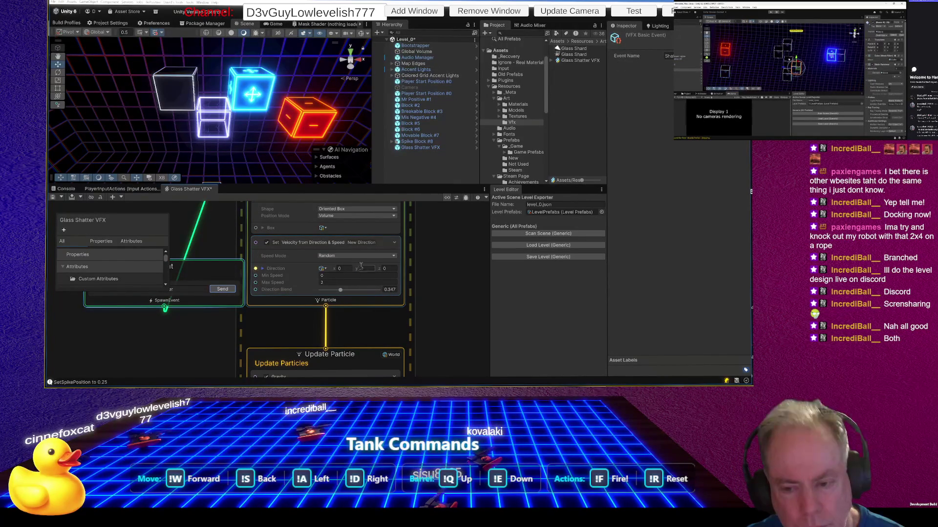
type("1")
left_click(226, 289)
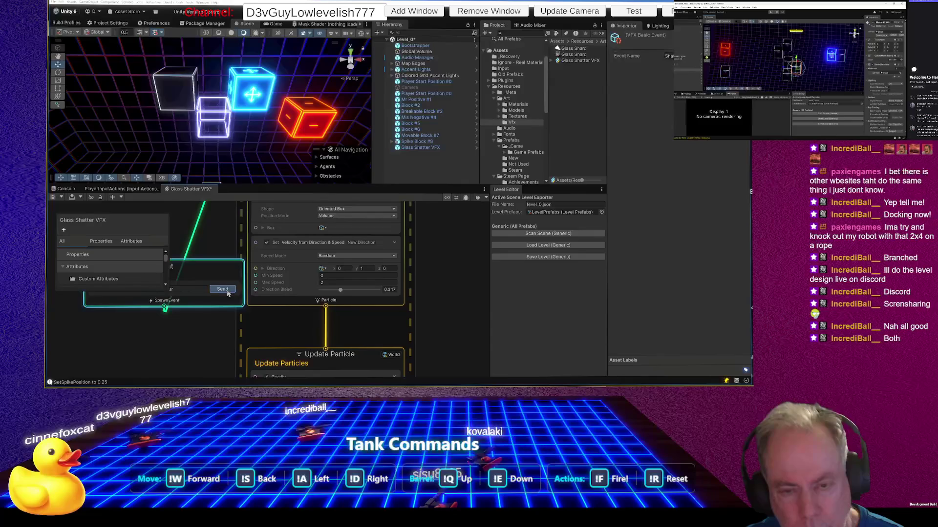
left_click(367, 268)
type("0")
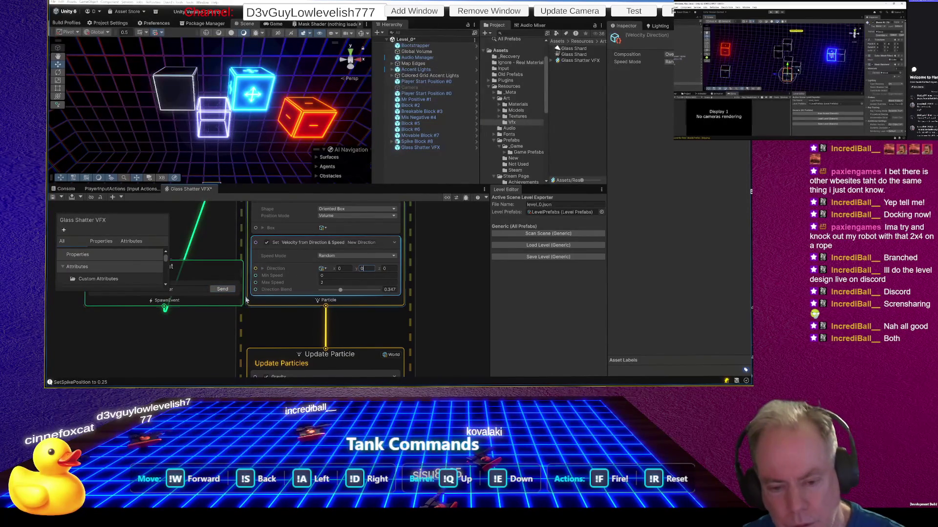
left_click(223, 289)
Step: Set the velocity Direction X, Y and Z to 1, replaying the shatter
left_click(341, 268)
type("1")
left_click(227, 290)
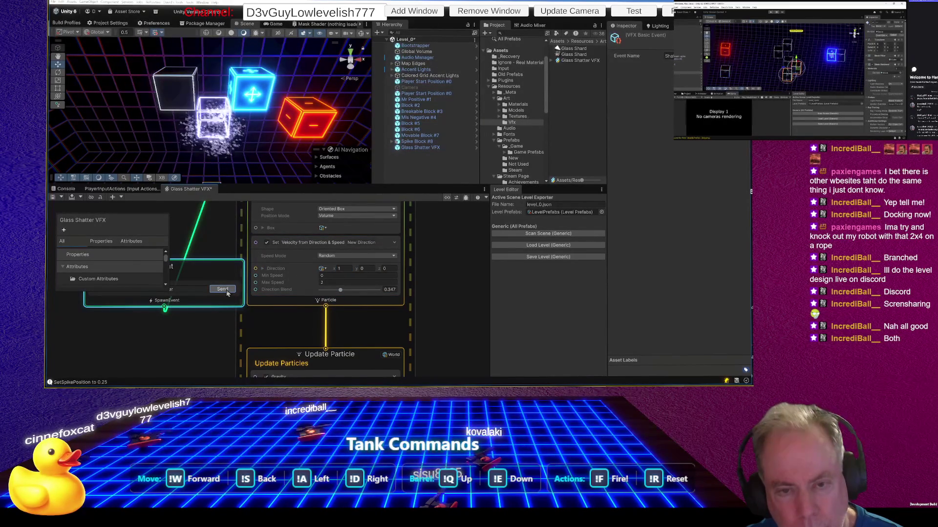
left_click(385, 269)
type("1")
left_click(228, 289)
left_click(362, 269)
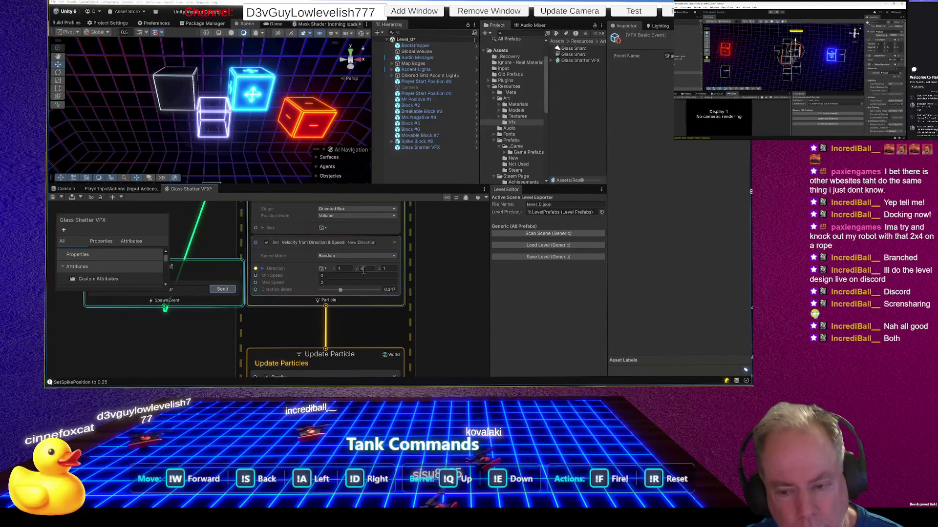
left_click(228, 289)
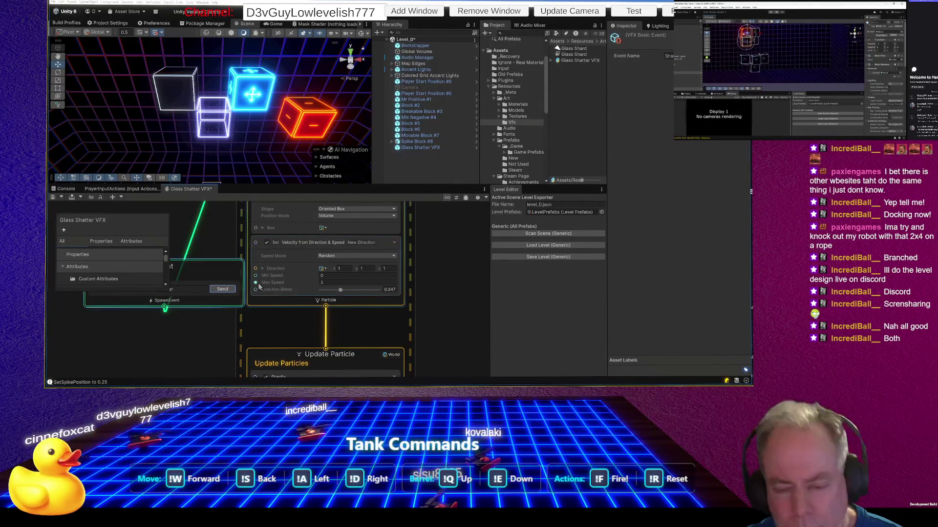
Step: Lower Max Speed to 1 and then 0.5, replaying the shatter after each
left_click(342, 283)
type("1")
left_click(225, 289)
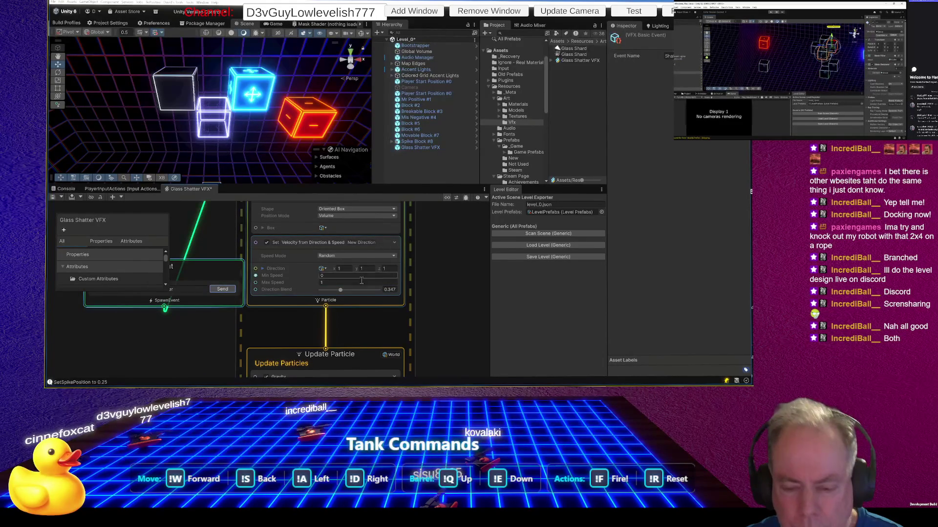
left_click(336, 283)
type("5")
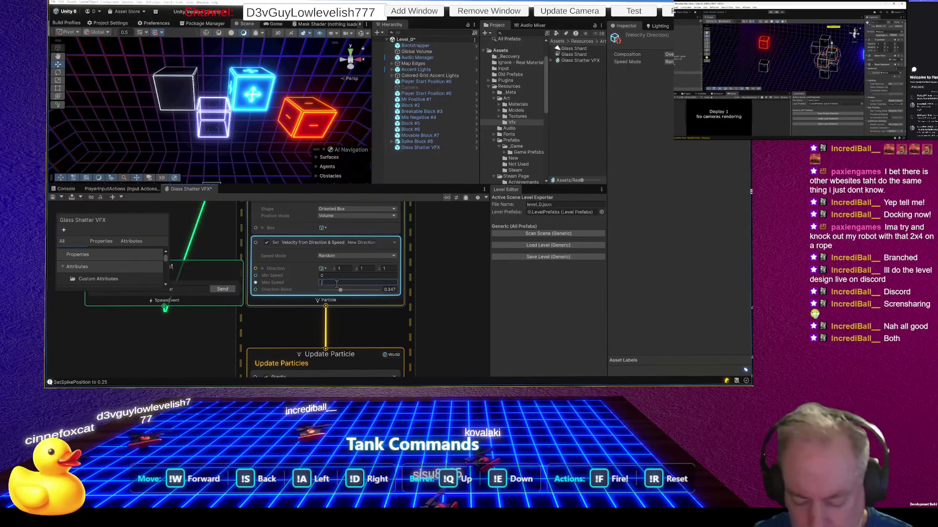
left_click(220, 291)
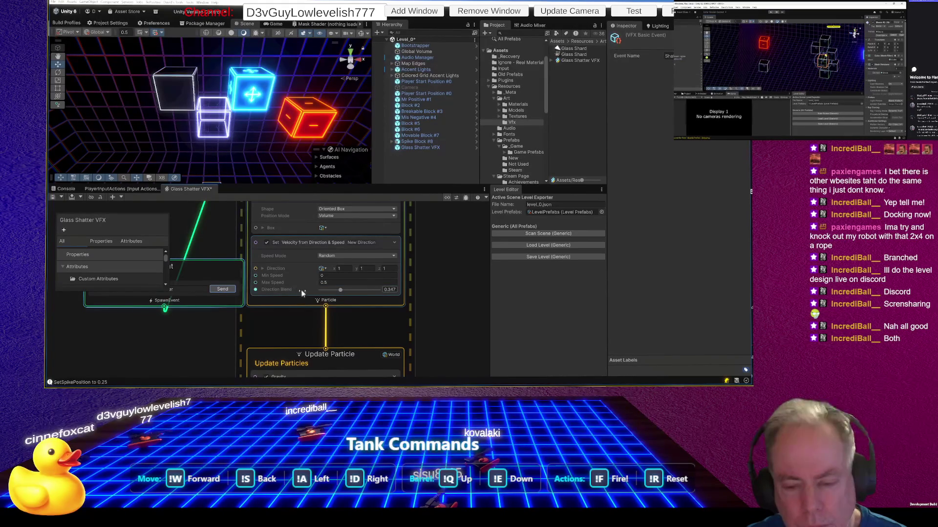
left_click(336, 275)
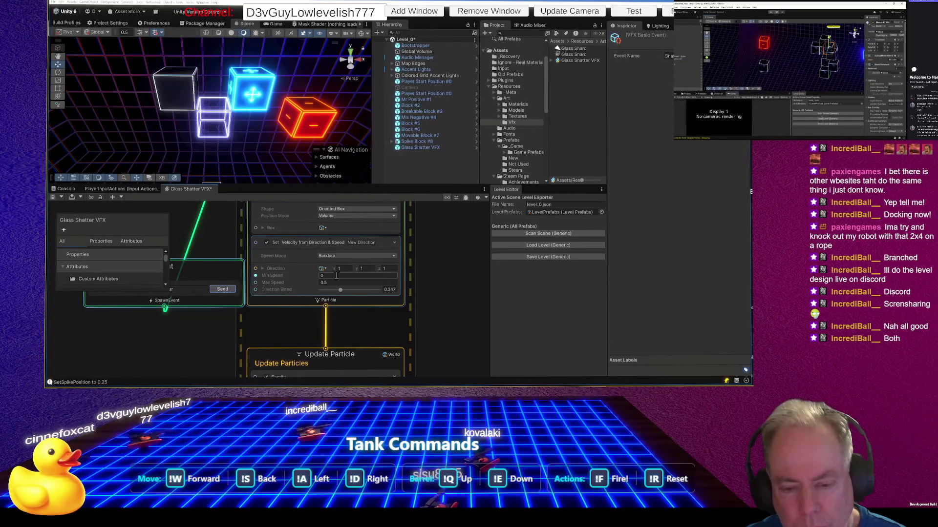
Step: Set Min Speed to -1 and Max Speed to 1 then 0.5, replaying the shatter each time
left_click(336, 275)
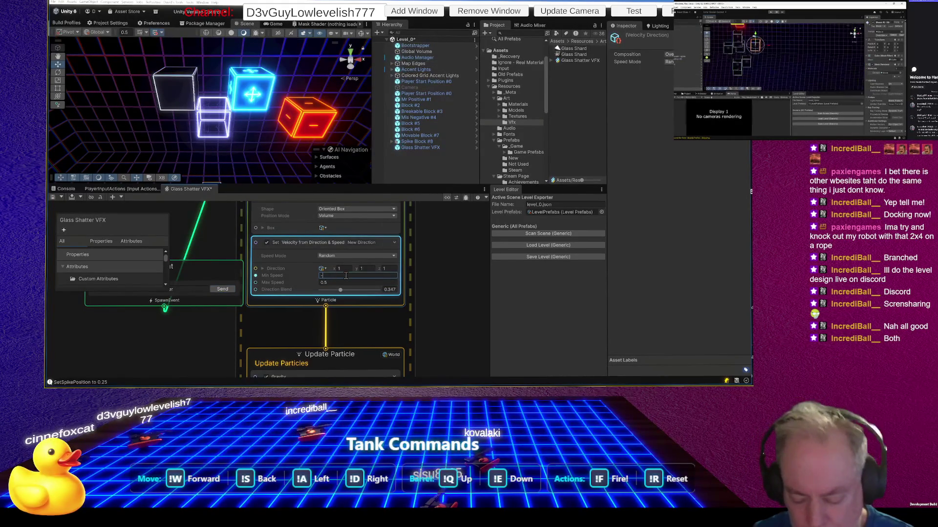
left_click(223, 289)
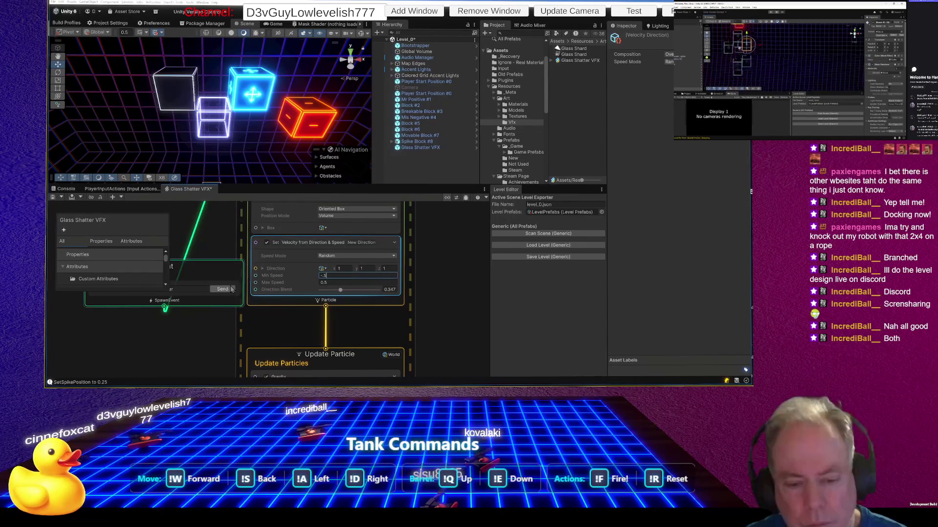
left_click(333, 277)
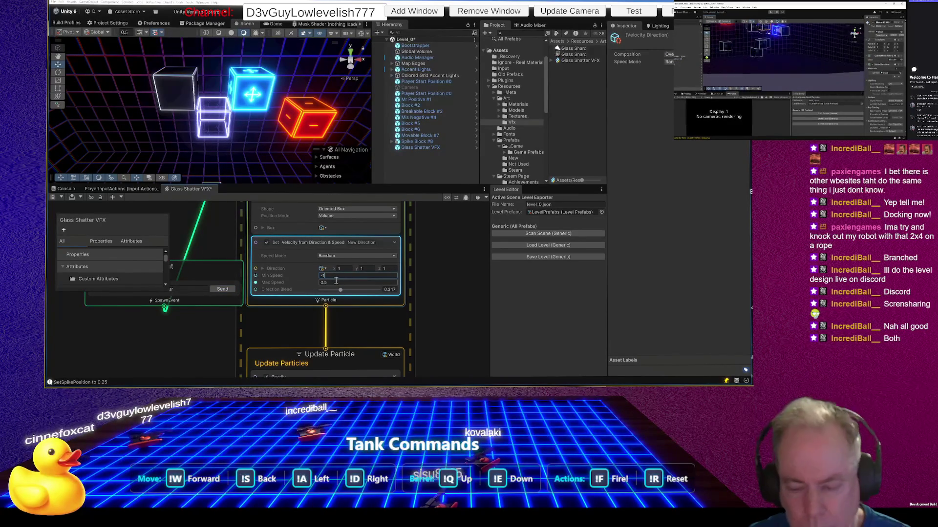
type("-1")
left_click(336, 282)
type("1")
left_click(226, 290)
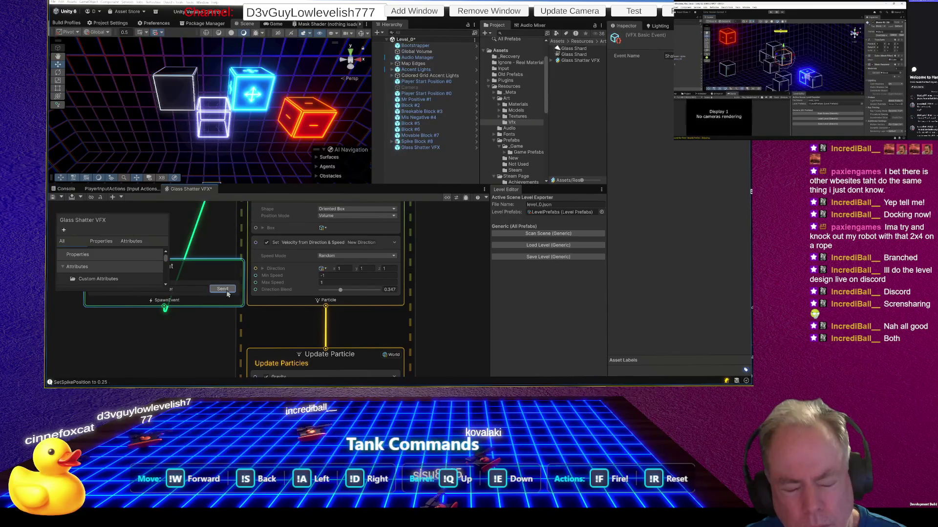
left_click(227, 290)
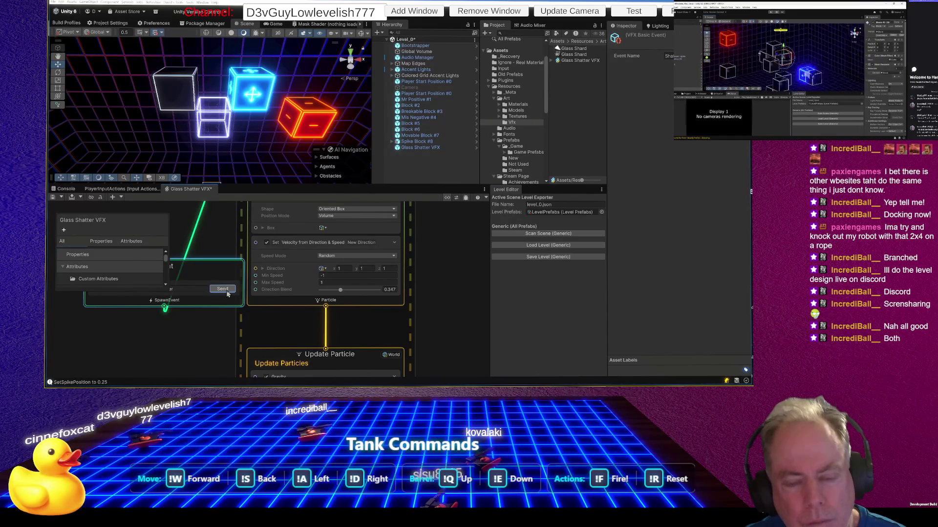
left_click(330, 283)
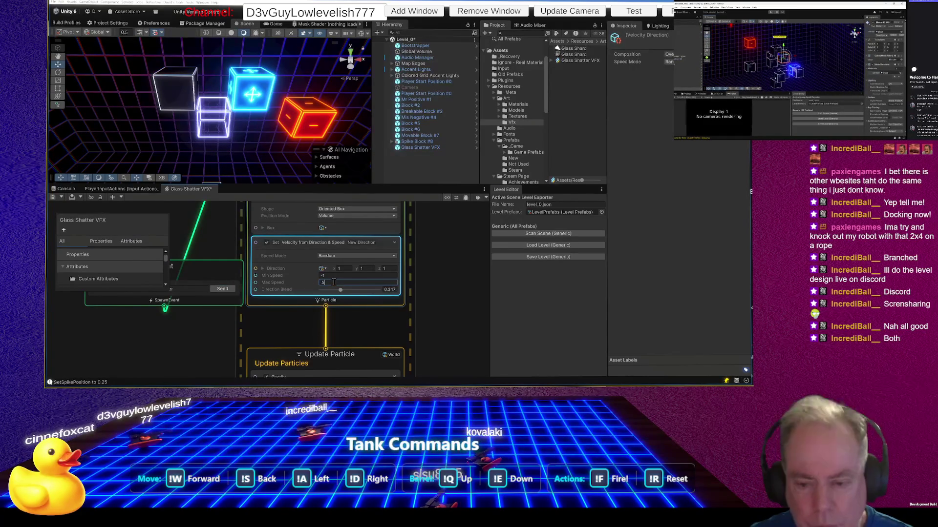
left_click(221, 290)
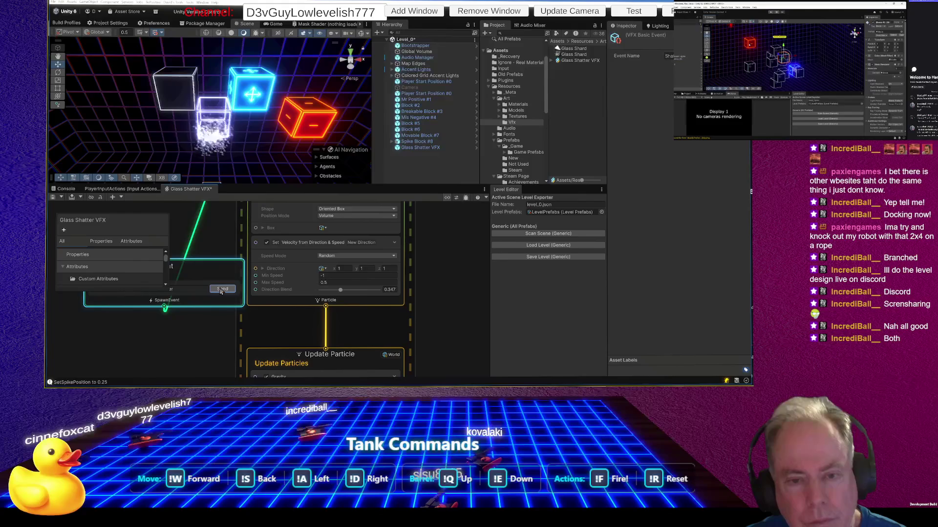
Step: Change the Set Position Shape from Oriented Box to Sphere
scroll(348, 310, "down", 3)
scroll(360, 329, "up", 4)
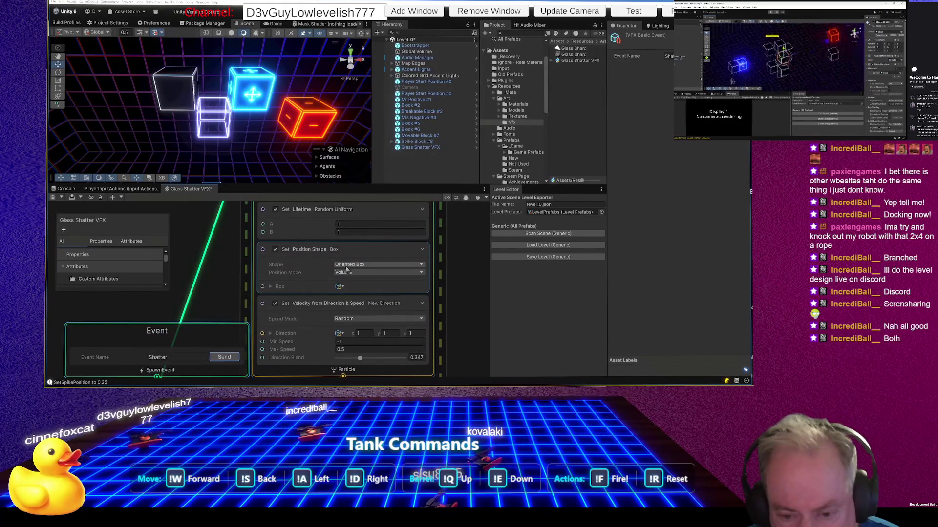
left_click(377, 264)
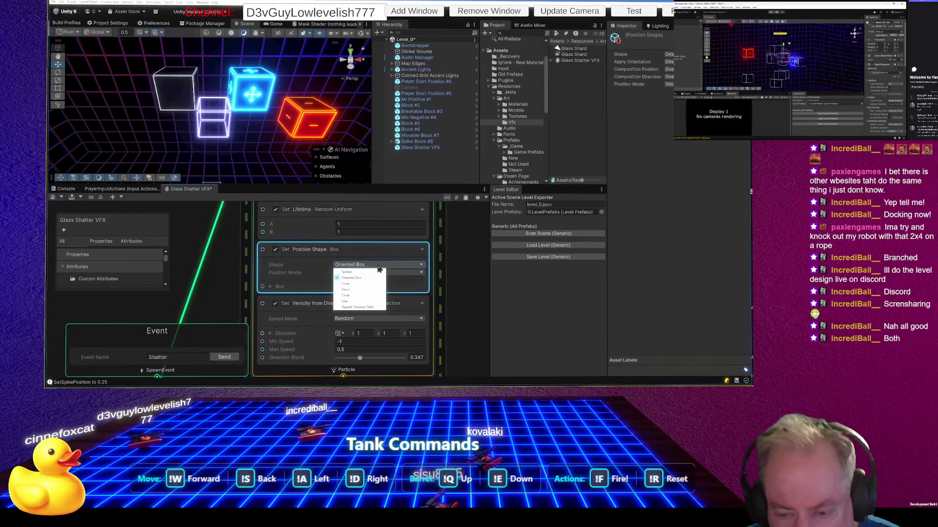
left_click(390, 271)
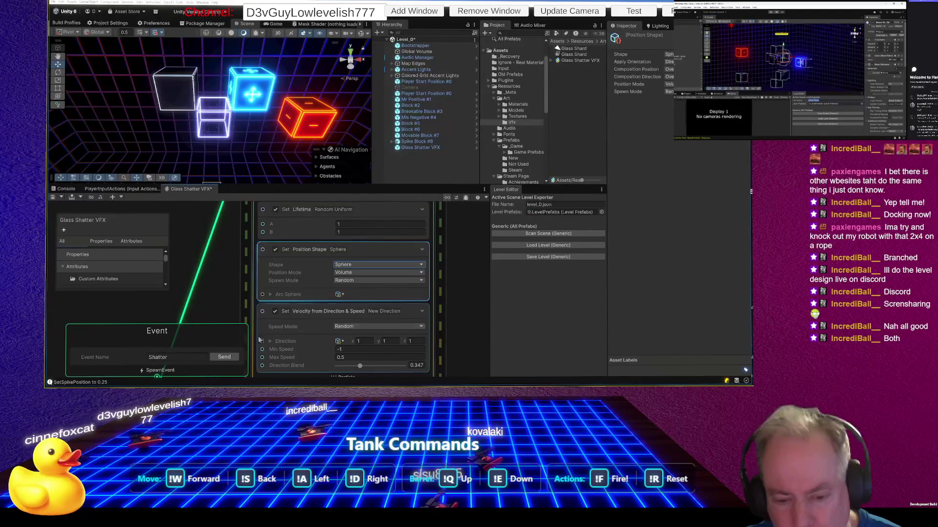
Step: Point the shard velocity direction straight up (0, 1, 0) with zero blend and preview the burst
left_click(228, 358)
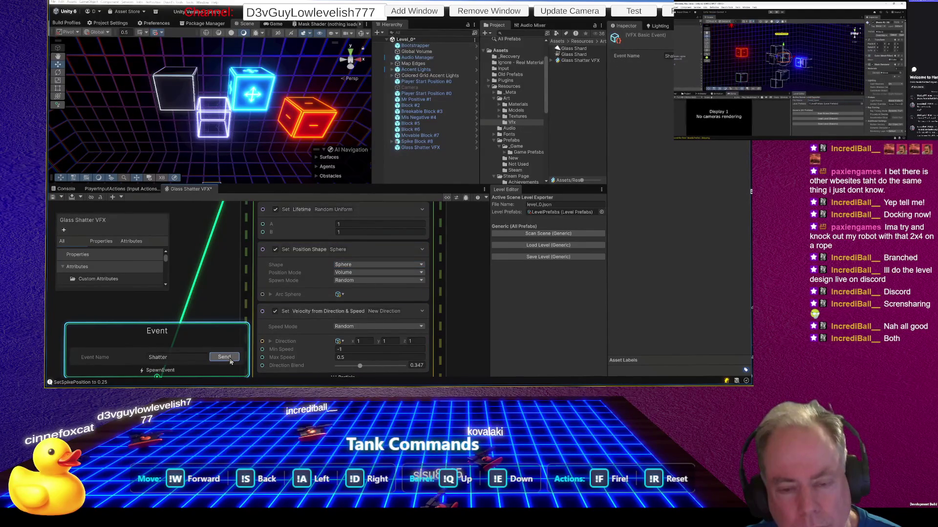
left_click(361, 351)
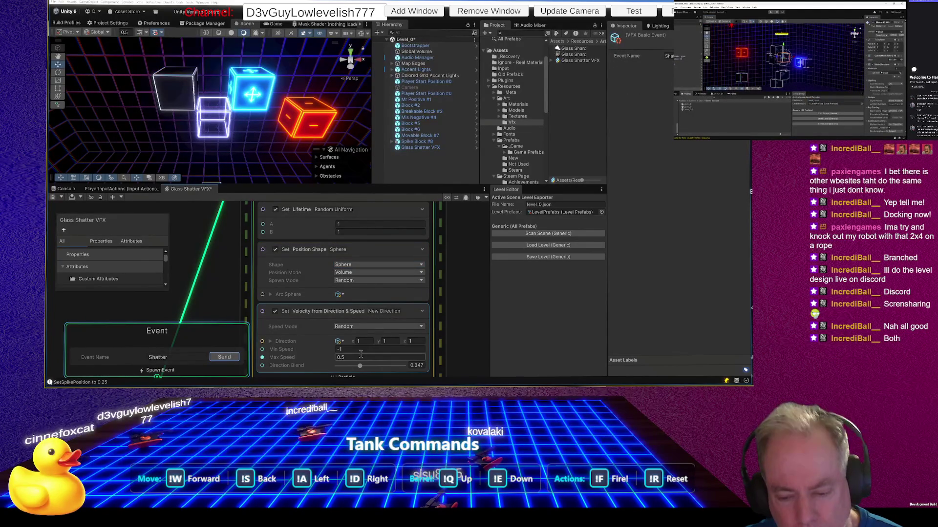
left_click(368, 340)
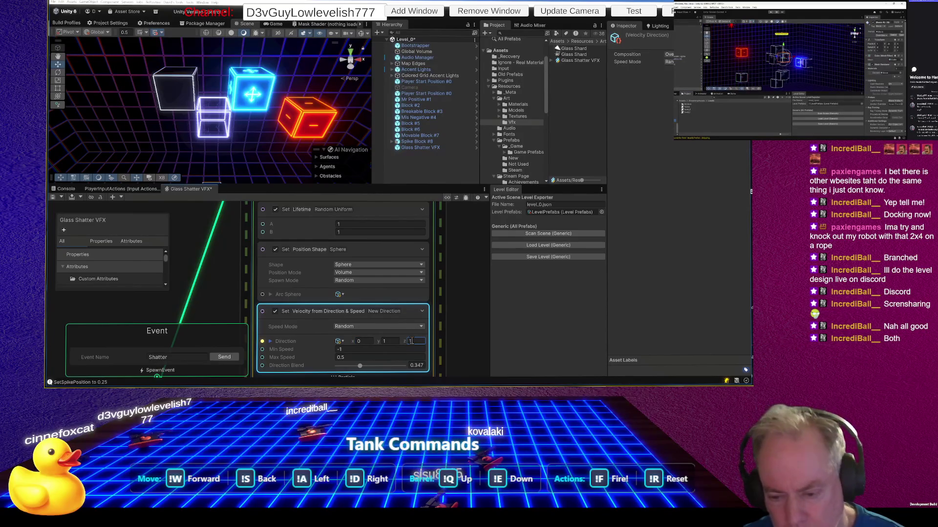
type("0")
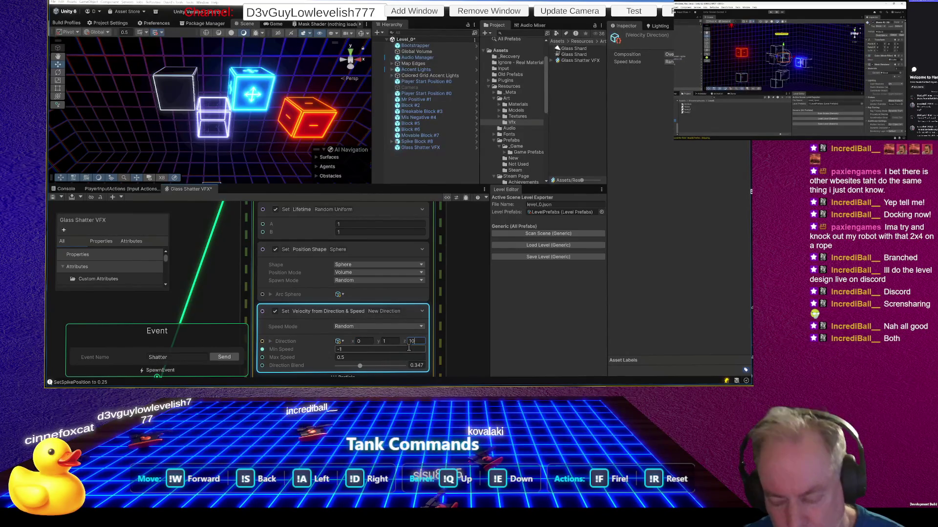
type("0")
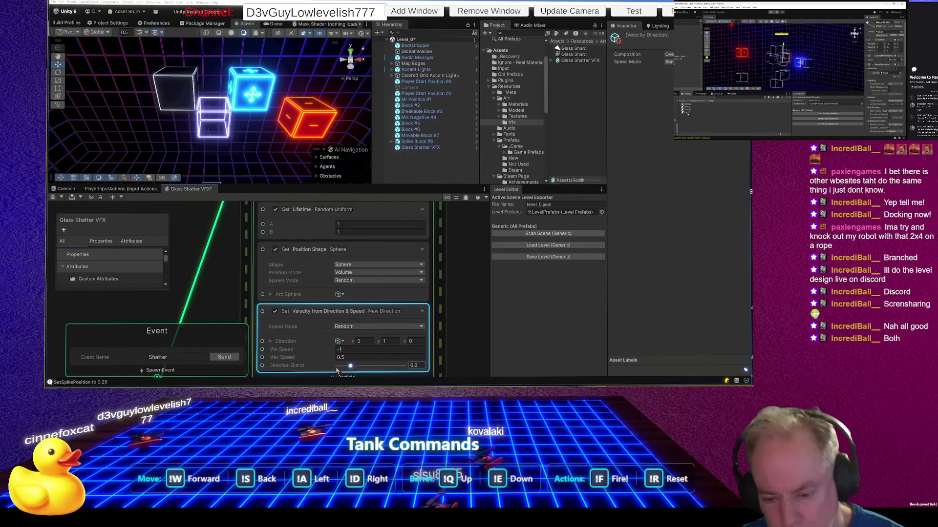
left_click(226, 358)
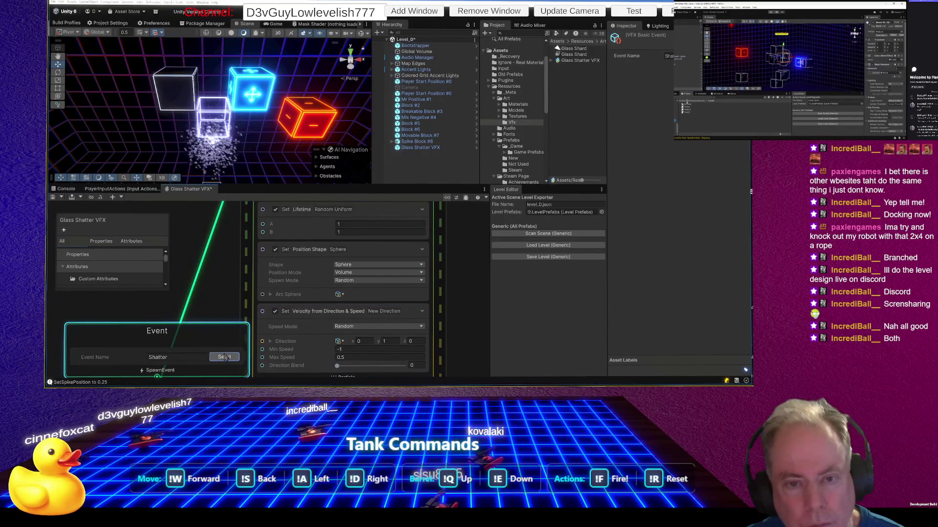
Step: Set the shard speed range to min 0, max 1 and fire a test burst
scroll(376, 321, "down", 2)
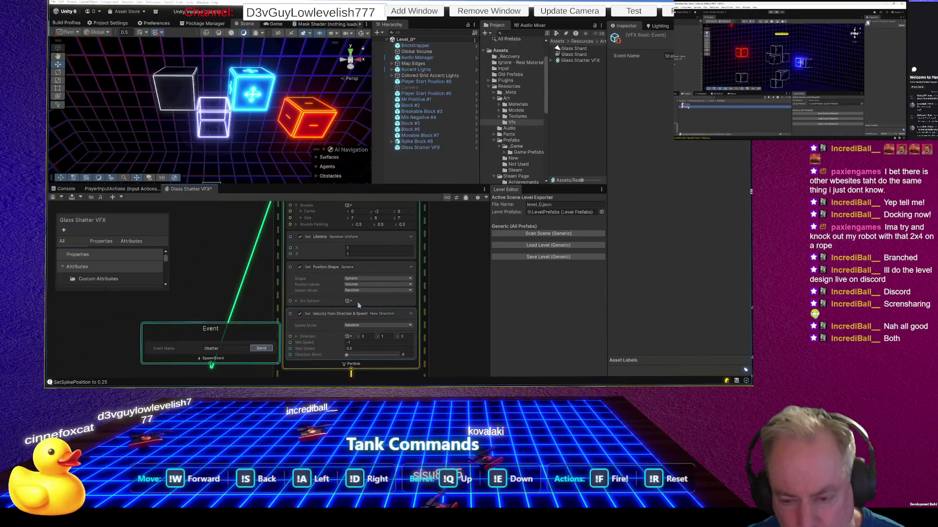
left_click(366, 343)
left_click(365, 343)
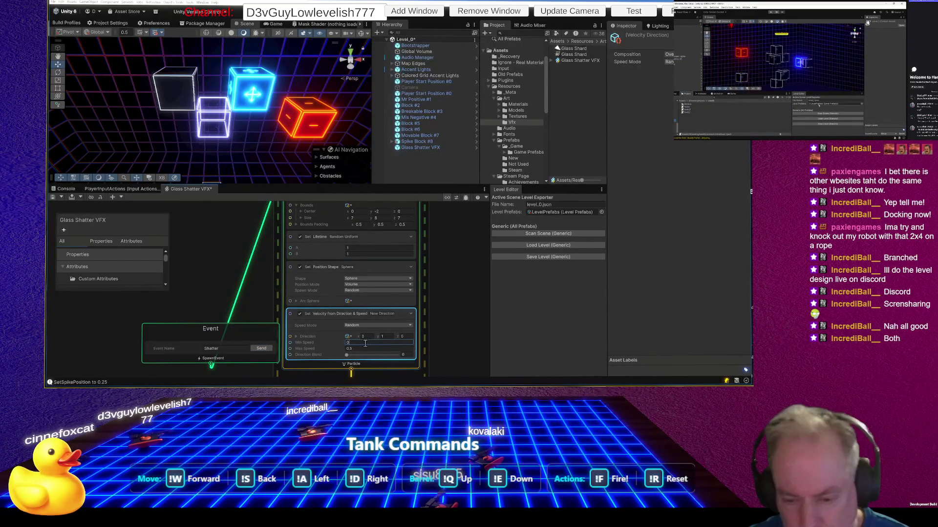
left_click(265, 350)
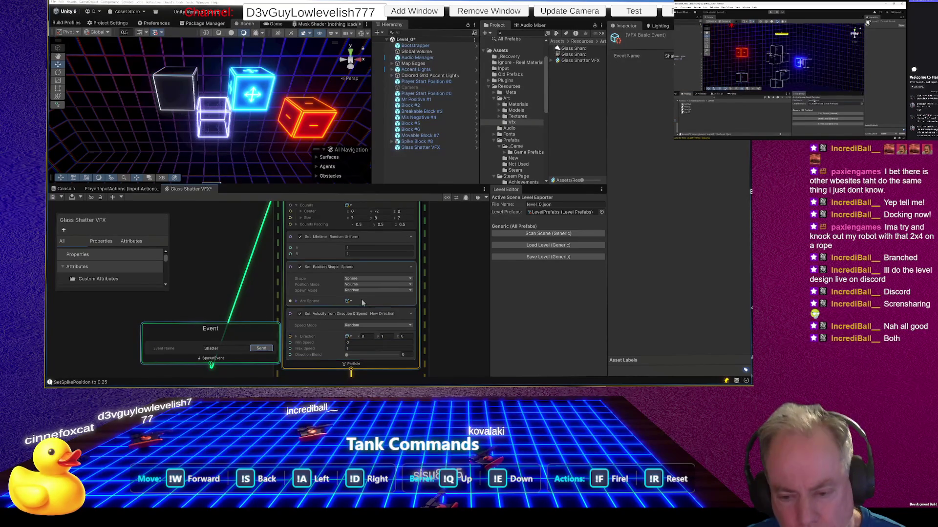
scroll(359, 299, "down", 2)
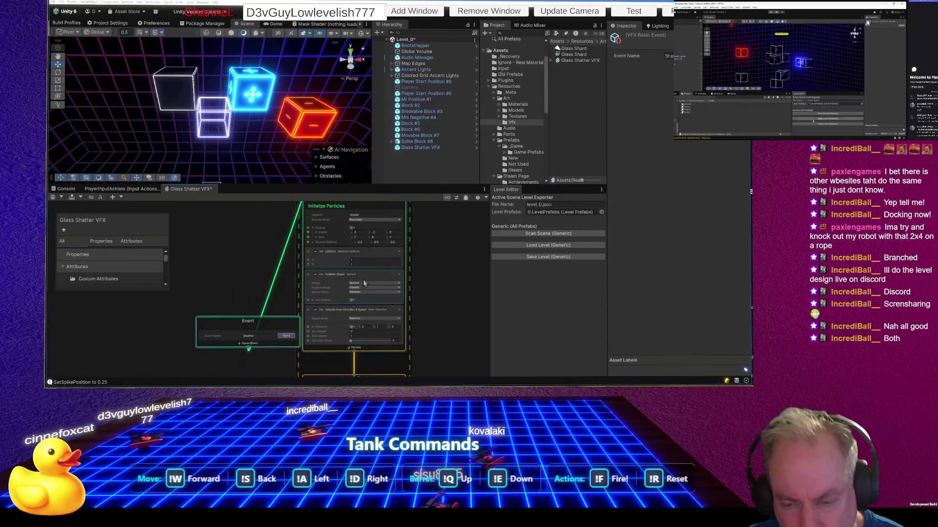
scroll(368, 266, "up", 2)
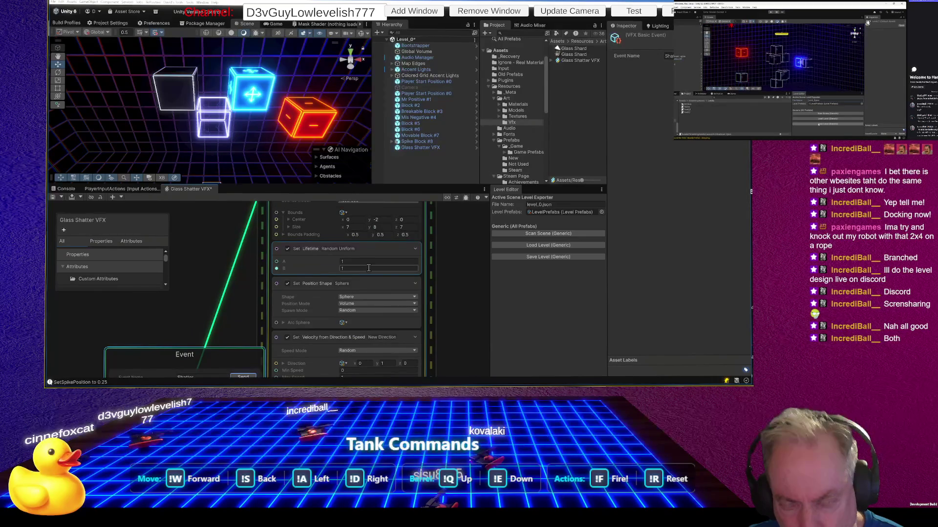
scroll(376, 289, "down", 2)
scroll(376, 357, "up", 3)
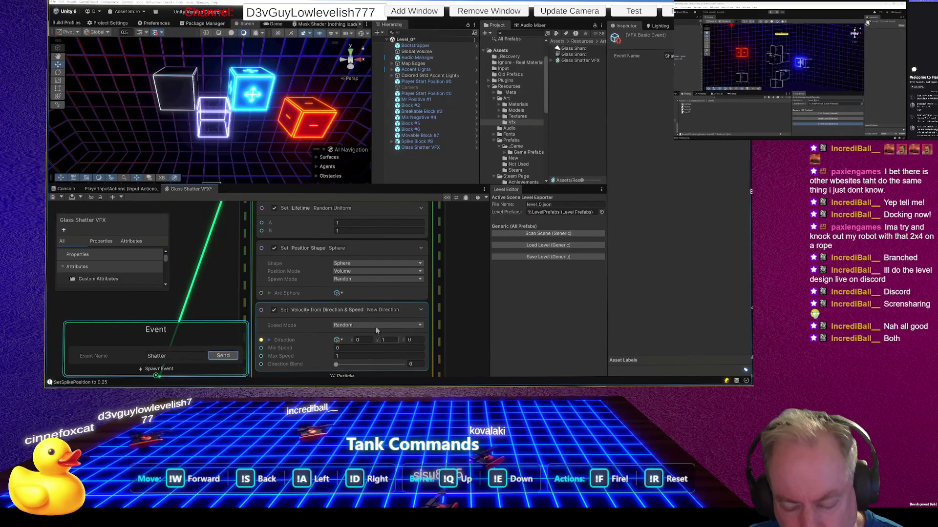
scroll(376, 332, "down", 3)
scroll(372, 332, "up", 3)
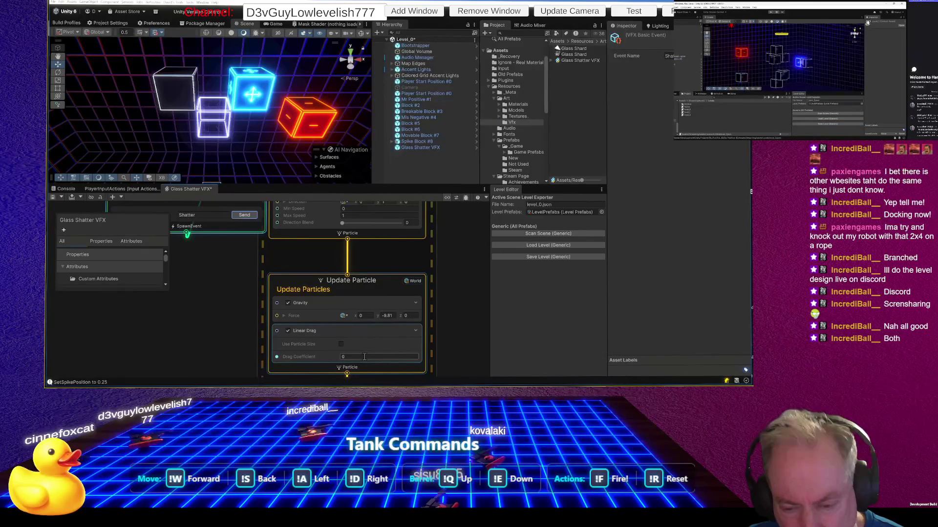
Step: Set the Linear Drag coefficient to 0.2 and fire a test shatter burst
left_click(364, 357)
type(".2")
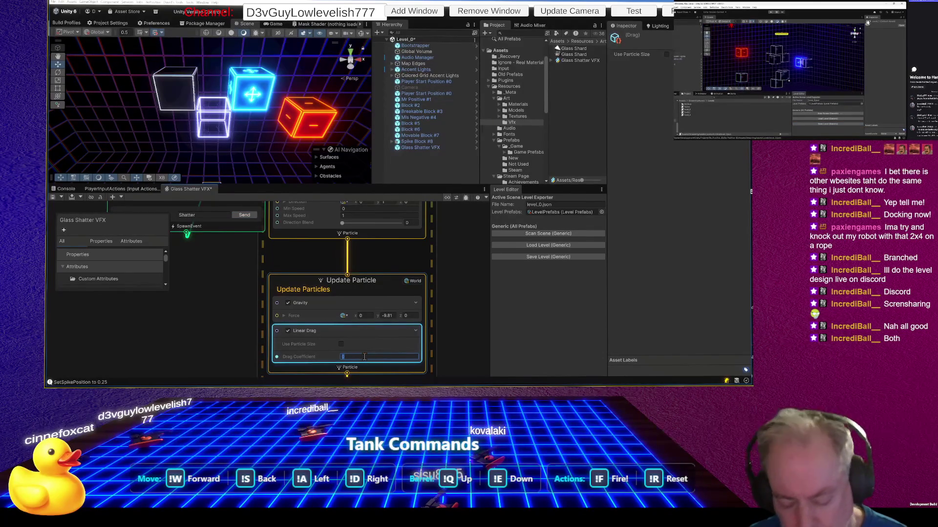
left_click(244, 215)
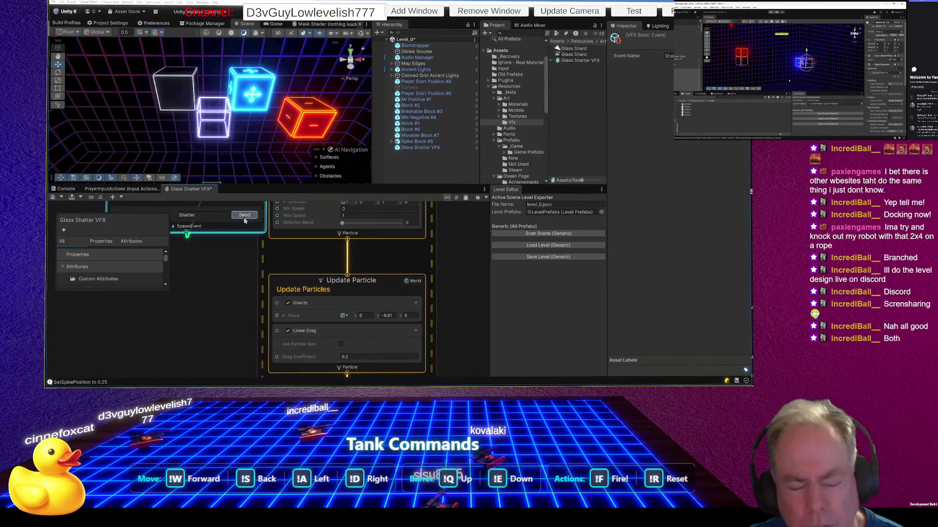
scroll(350, 329, "down", 3)
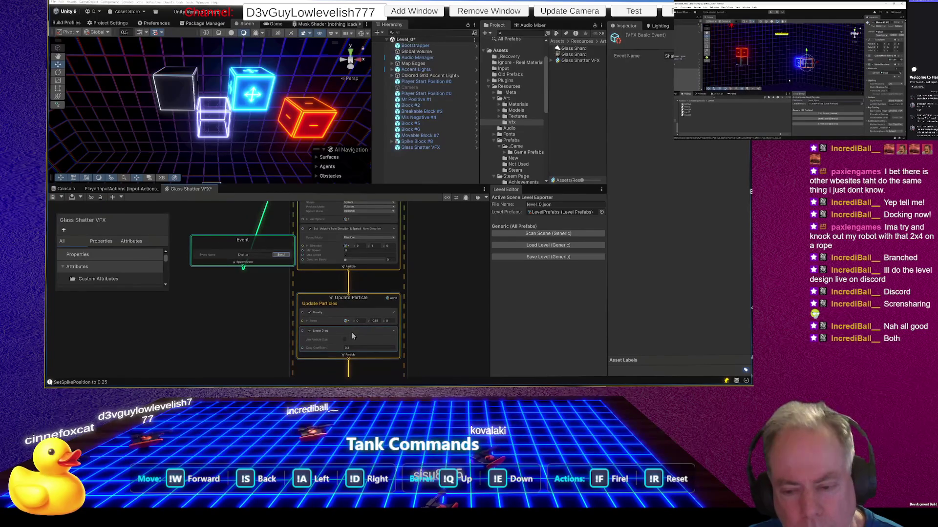
left_click(356, 255)
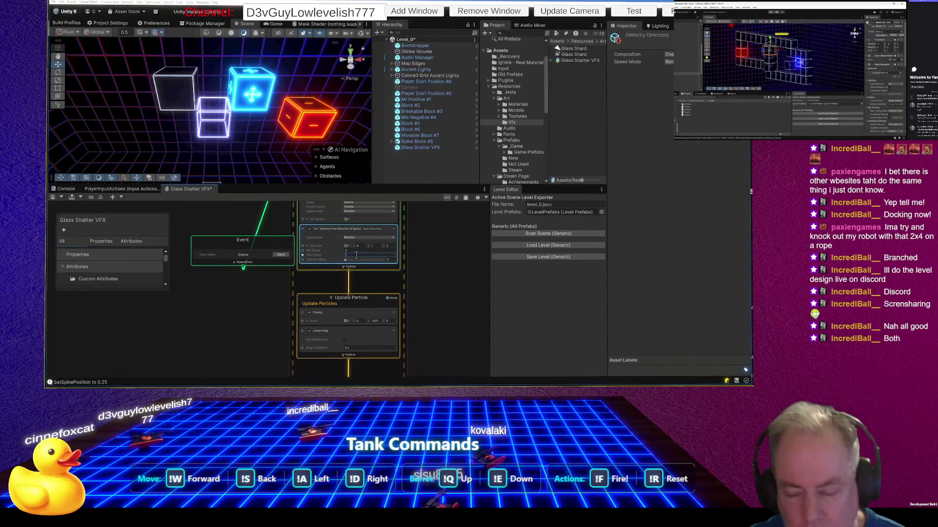
Step: Try velocity Direction Y at 0.4, then 1, previewing the upward push after each
scroll(356, 255, "up", 5)
left_click(378, 263)
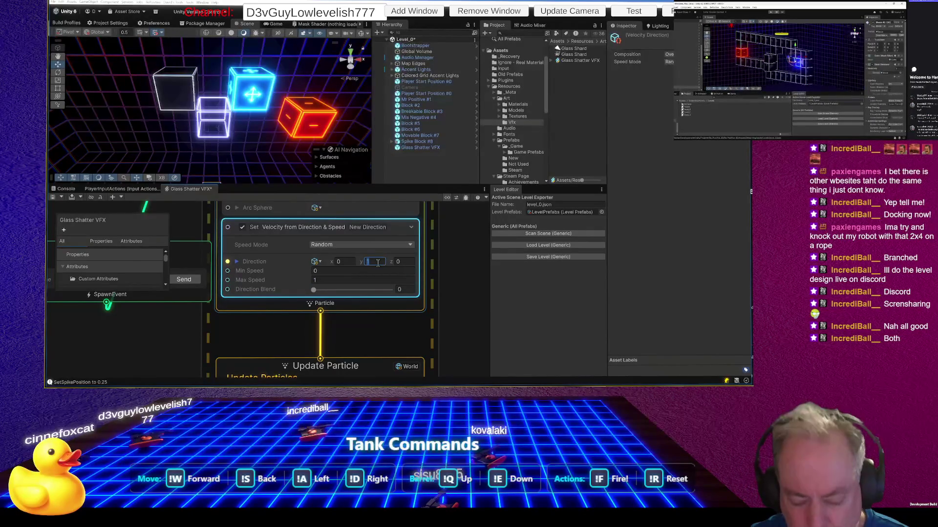
type("-1")
type("-4")
key("Return")
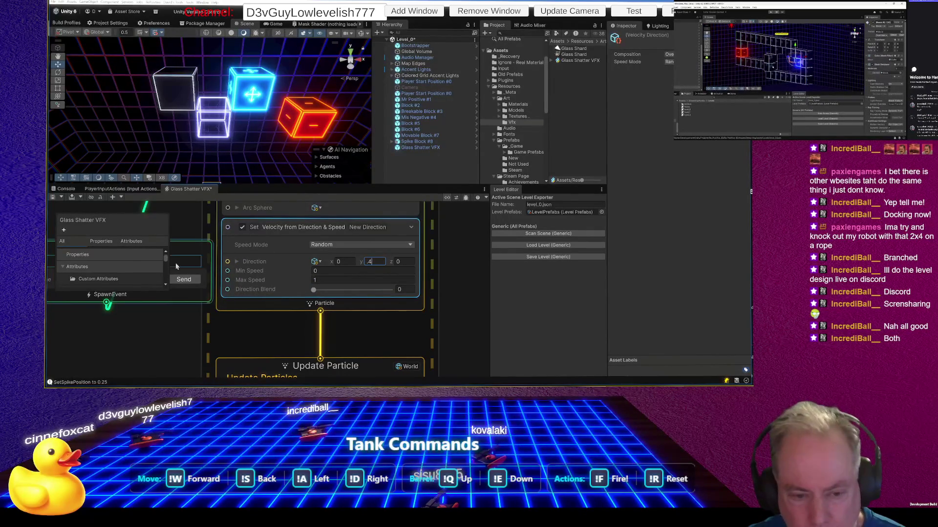
left_click(183, 279)
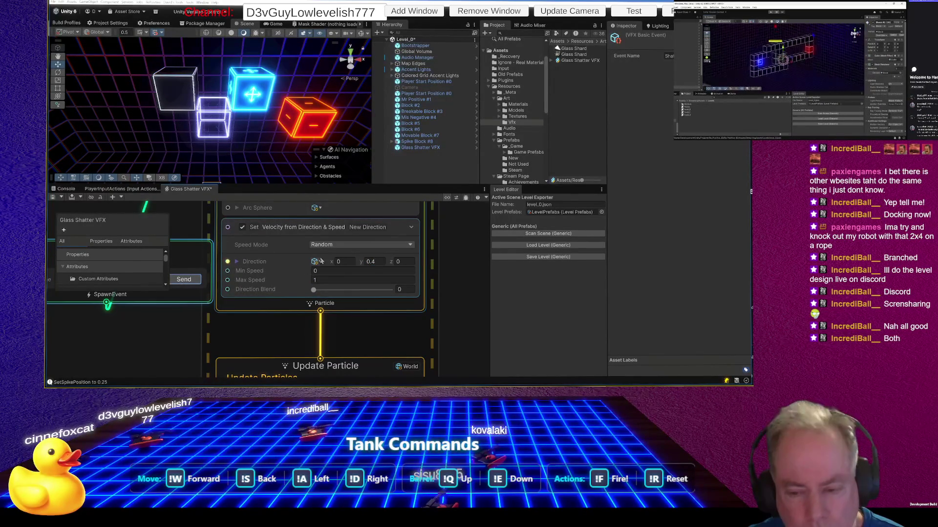
left_click(382, 262)
type("1")
key("Return")
left_click(185, 280)
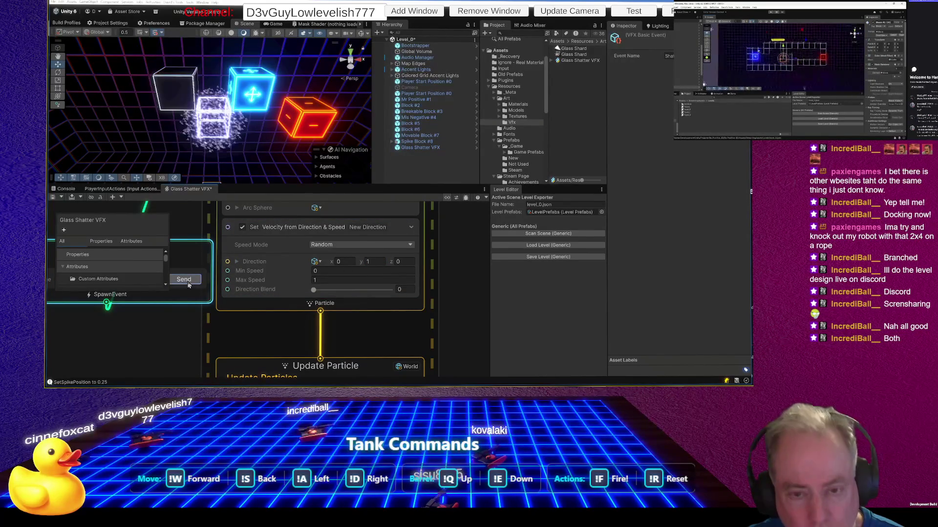
Step: Test shatter bursts with Max Speed set to 10 and then 4
left_click(328, 282)
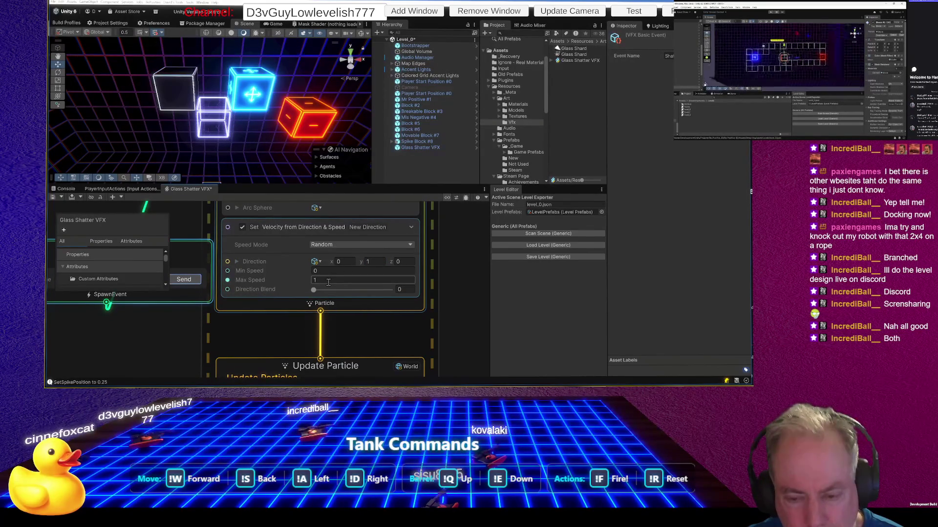
left_click(328, 282)
type("10")
left_click(193, 281)
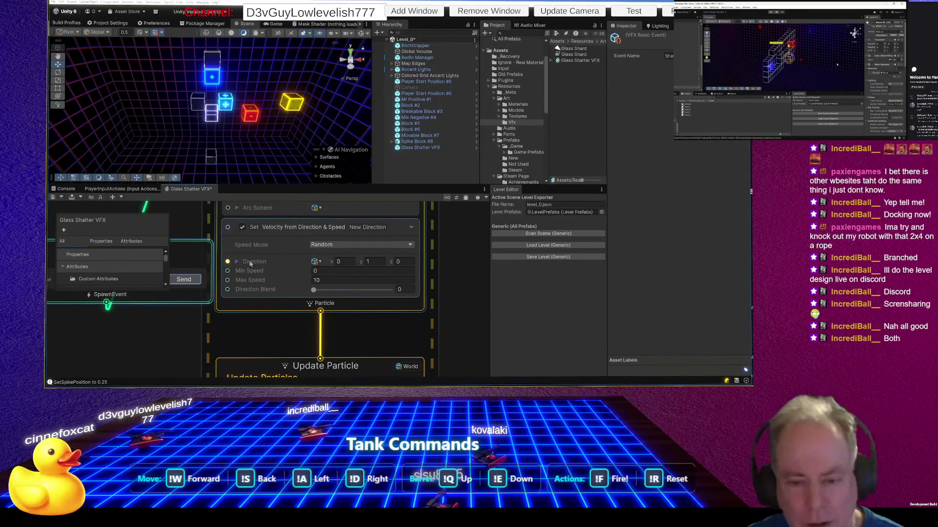
left_click(193, 280)
left_click(341, 280)
type("4")
left_click(190, 279)
Step: Test Max Speed 2, then settle on Max Speed 0 and fire a final burst
left_click(325, 282)
type("2")
left_click(184, 279)
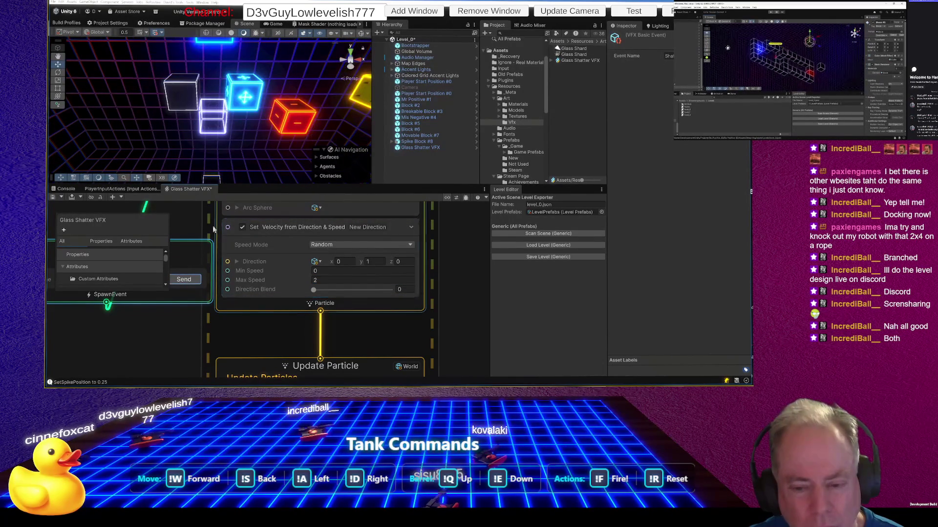
left_click(184, 282)
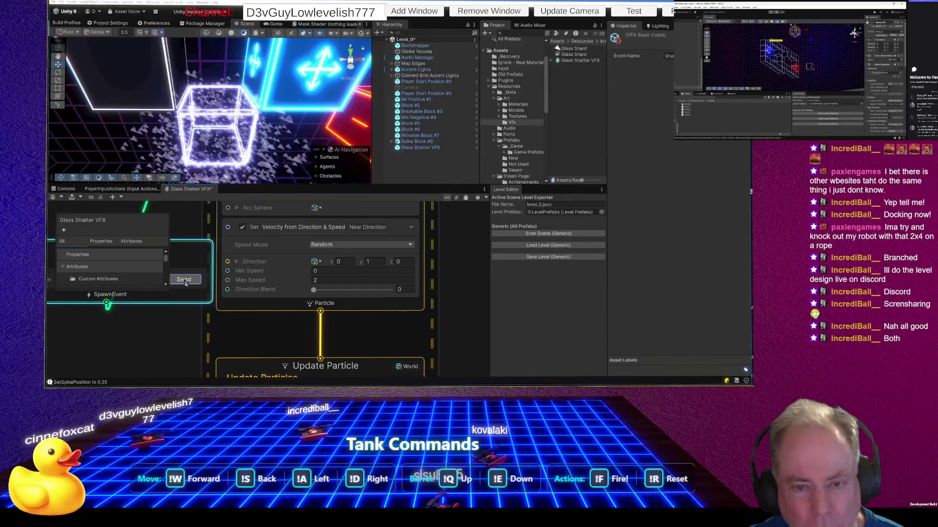
scroll(273, 149, "down", 3)
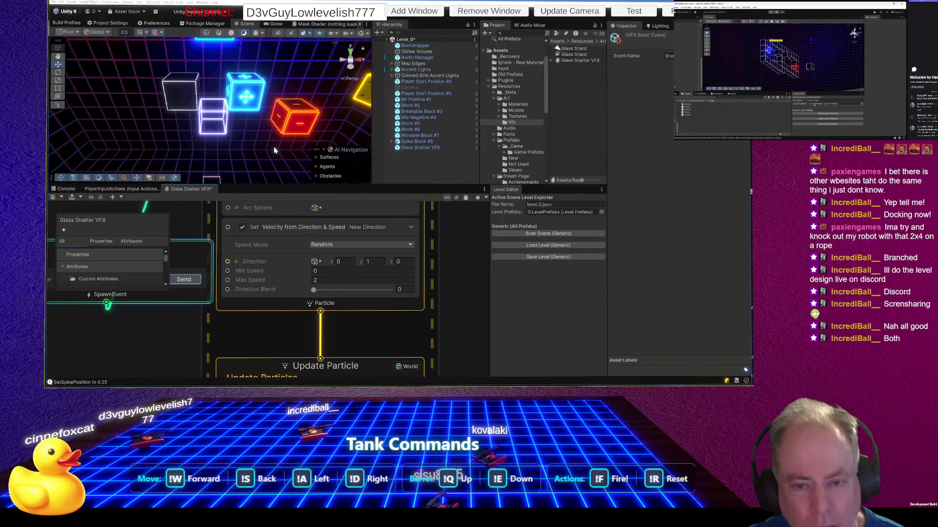
left_click(188, 282)
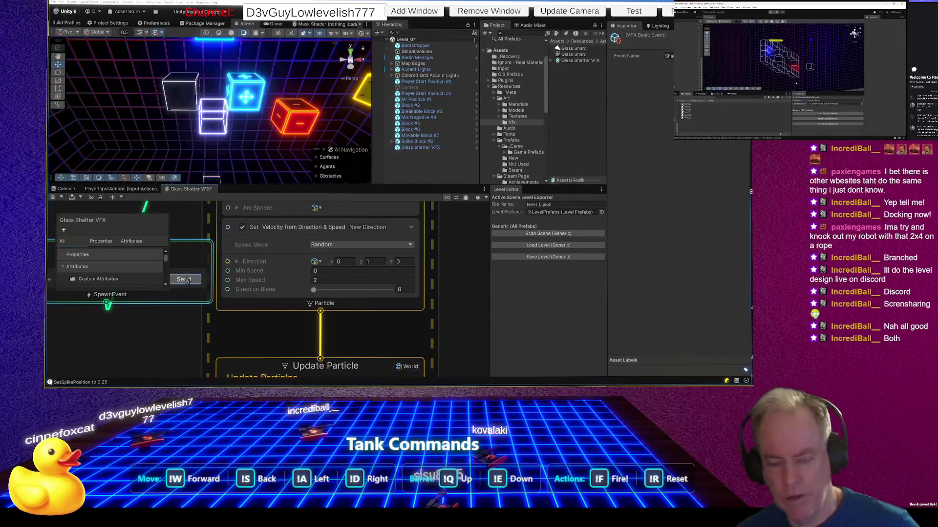
left_click(342, 280)
type("0")
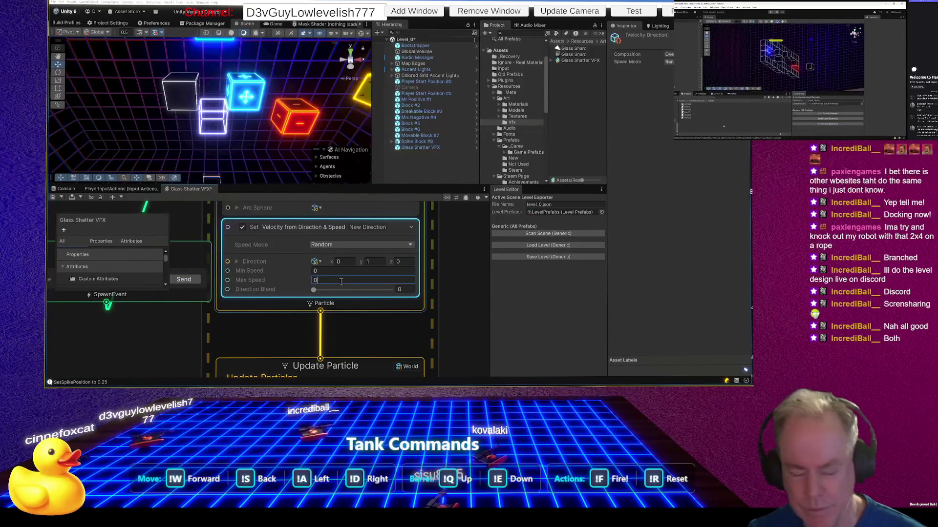
left_click(184, 280)
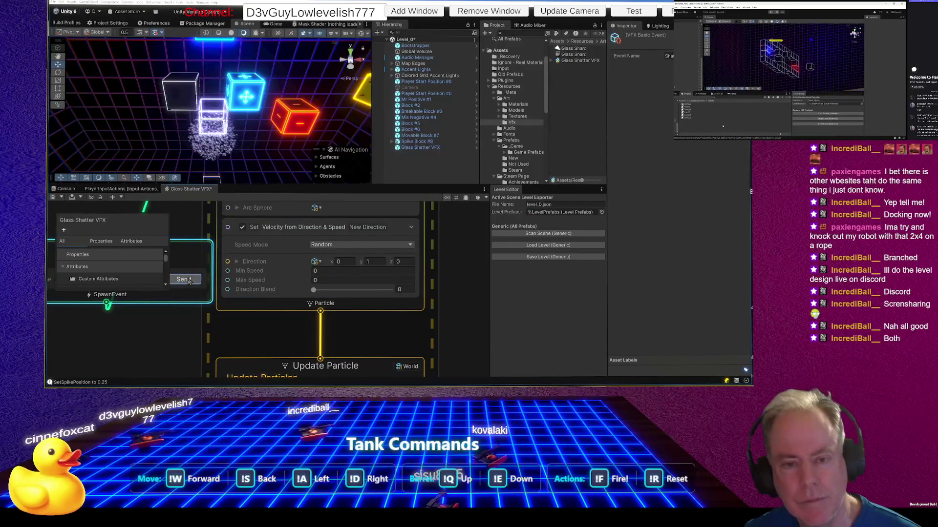
scroll(336, 266, "down", 3)
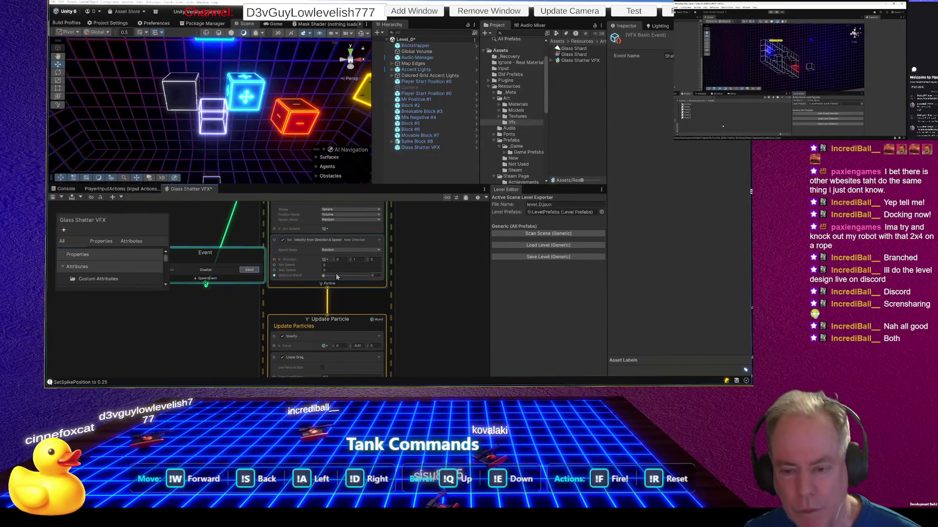
scroll(358, 238, "up", 3)
left_click(360, 239)
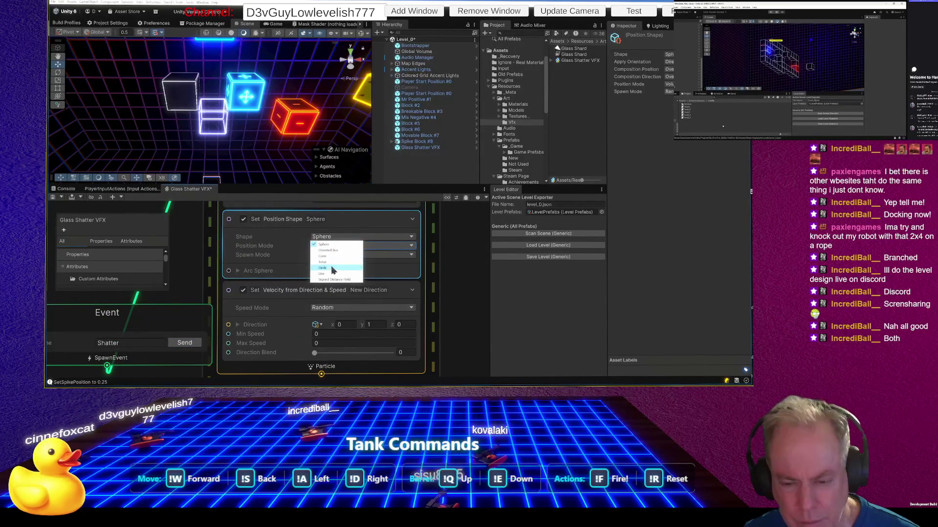
Step: Change the spawn position shape to Oriented Box and fire a test burst
left_click(328, 250)
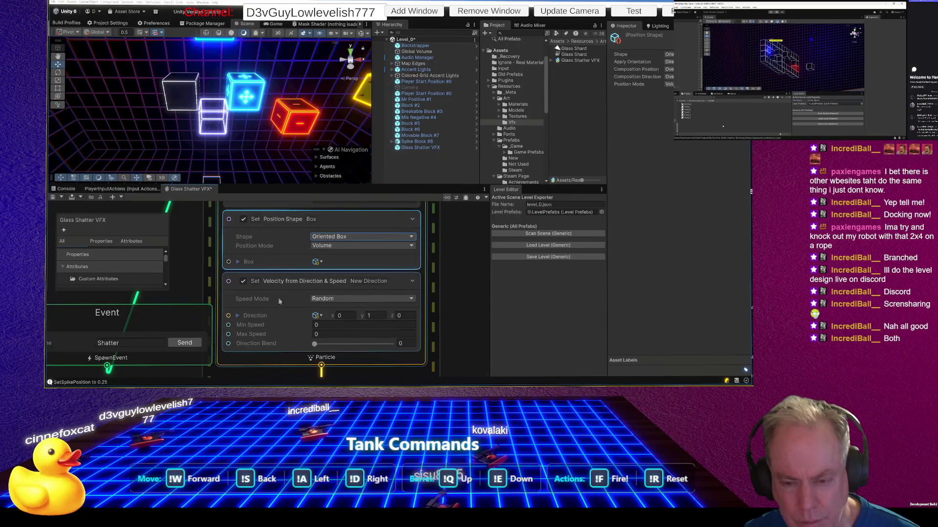
left_click(184, 344)
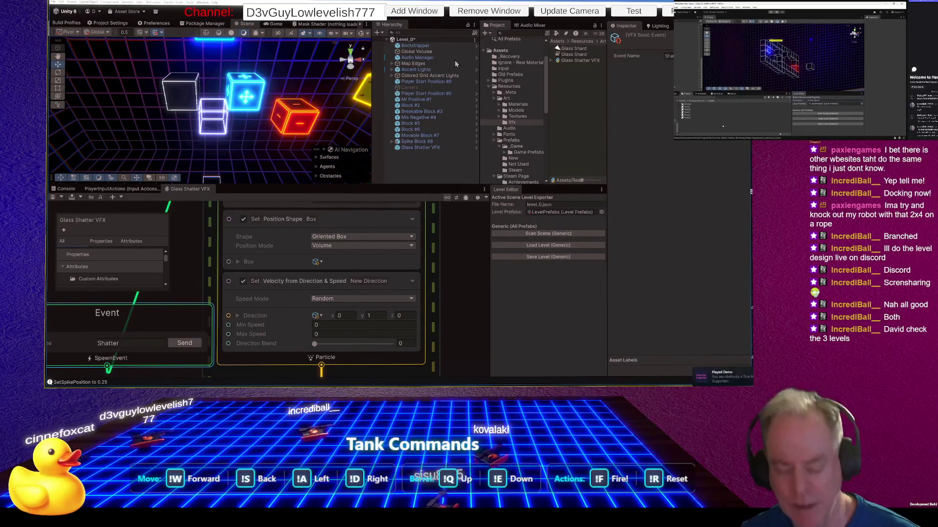
Step: Exit Play mode, then box-select and delete all of Level_0's blocks
left_click(310, 130)
key("ctrl+s")
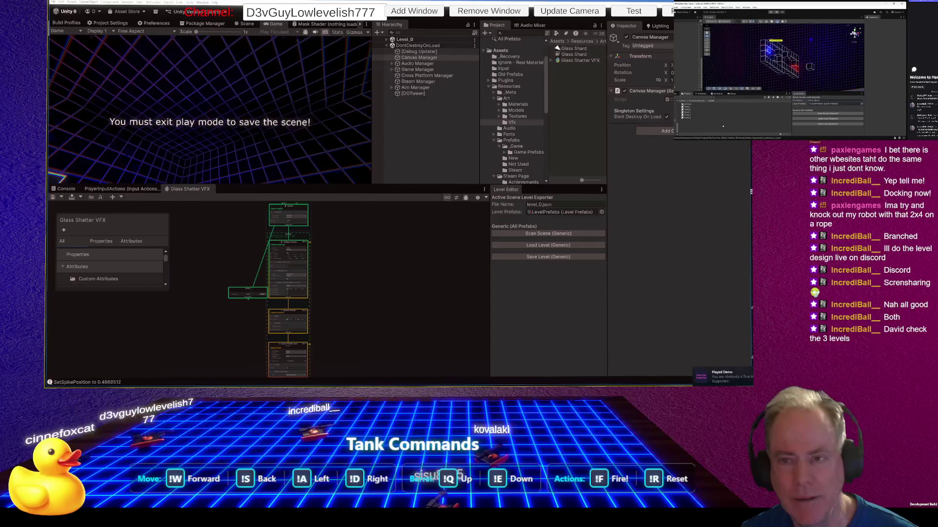
key("Escape")
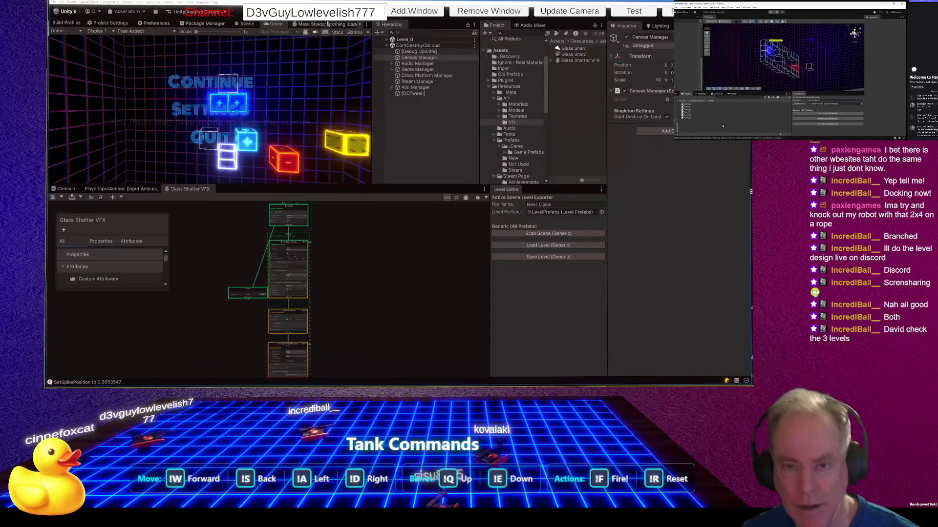
key("ctrl+p")
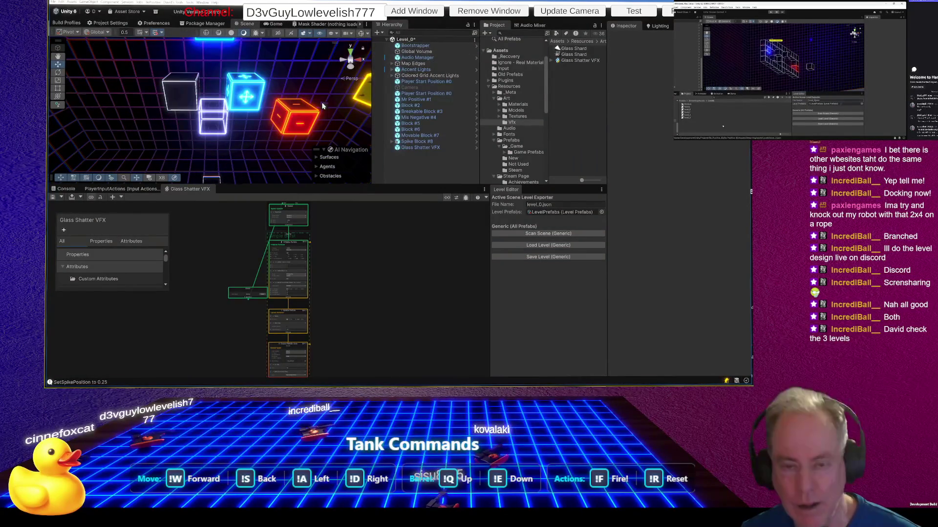
mouse_move(176, 58)
left_mouse_down()
mouse_move(273, 177)
mouse_move(305, 178)
mouse_move(293, 171)
left_mouse_up()
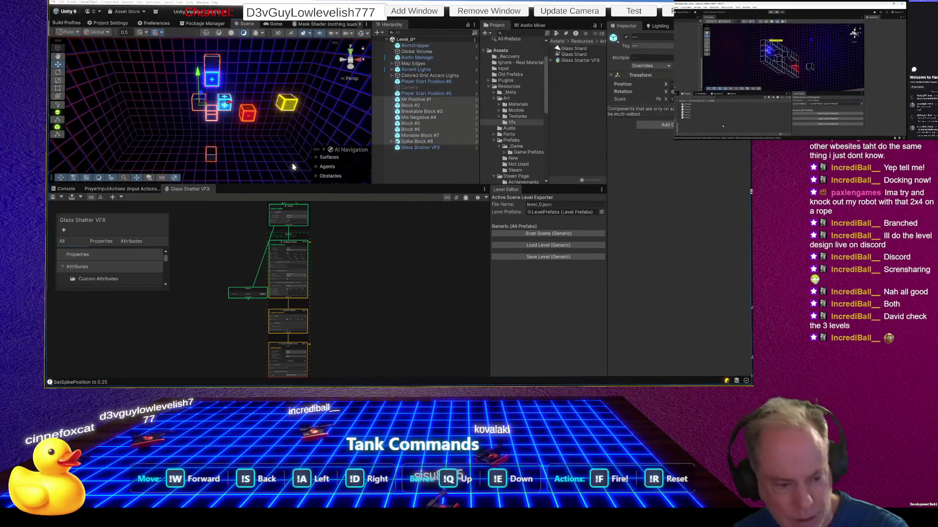
key("Delete")
Step: Delete Player Start Position #0 and the Glass Shatter VFX from the scene
mouse_move(269, 112)
left_mouse_down()
mouse_move(272, 88)
mouse_move(257, 113)
left_mouse_up()
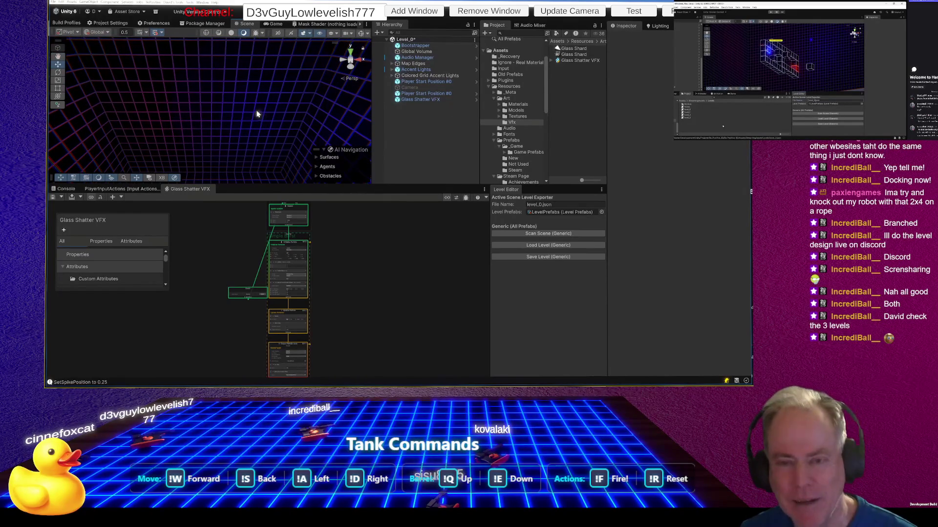
right_click(257, 113)
left_click(414, 94)
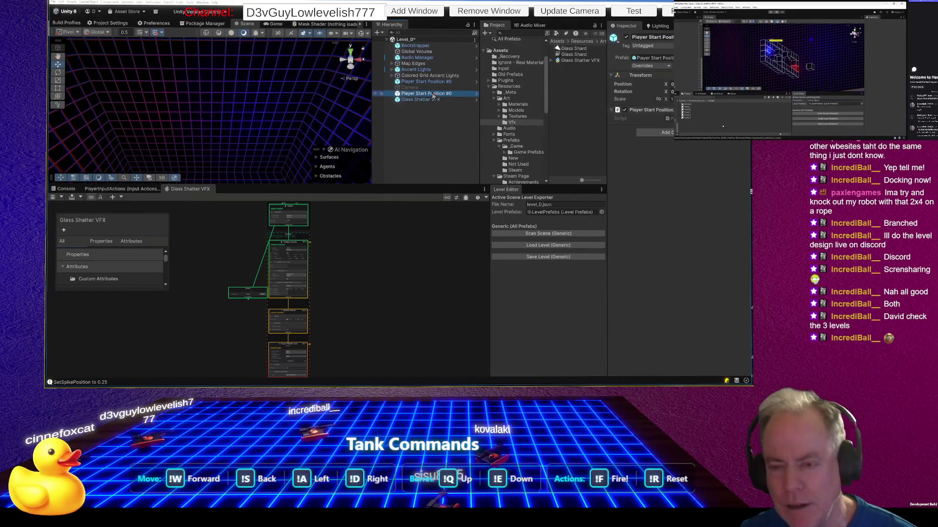
left_click(434, 100, "ctrl")
key("Delete")
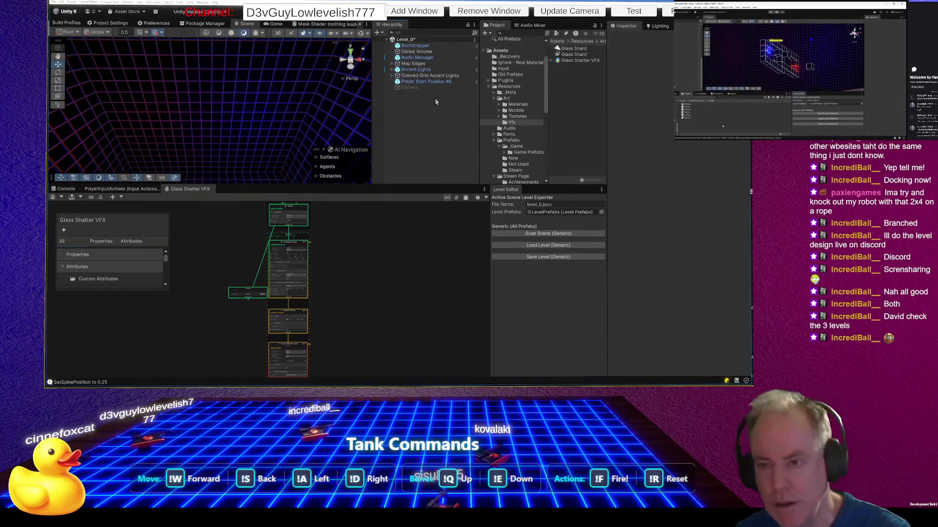
left_click(430, 82)
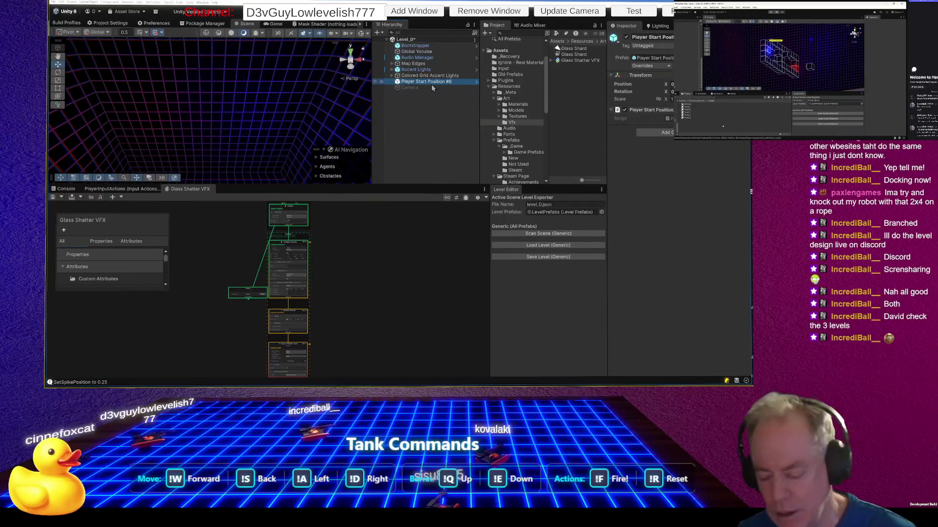
key("Delete")
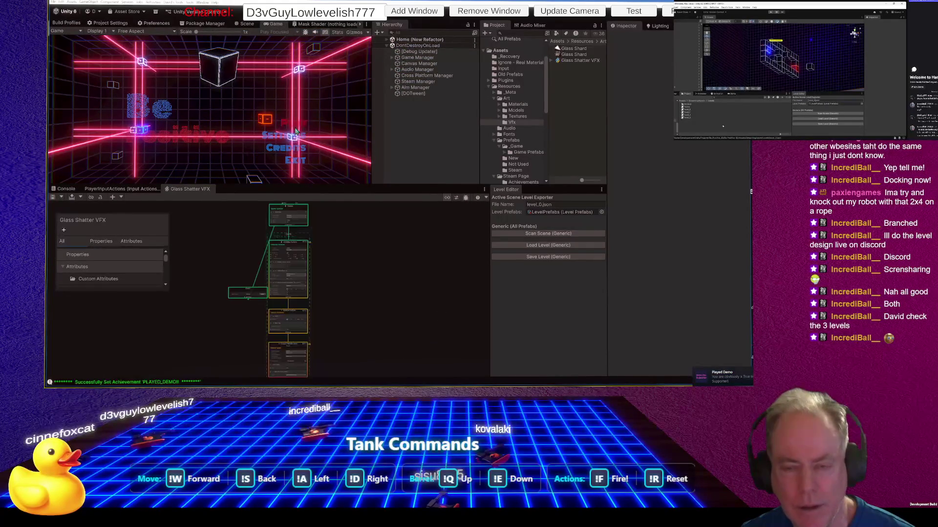
Step: Start Level_0 from the game's main menu, then pause and exit Play mode
left_click(297, 124)
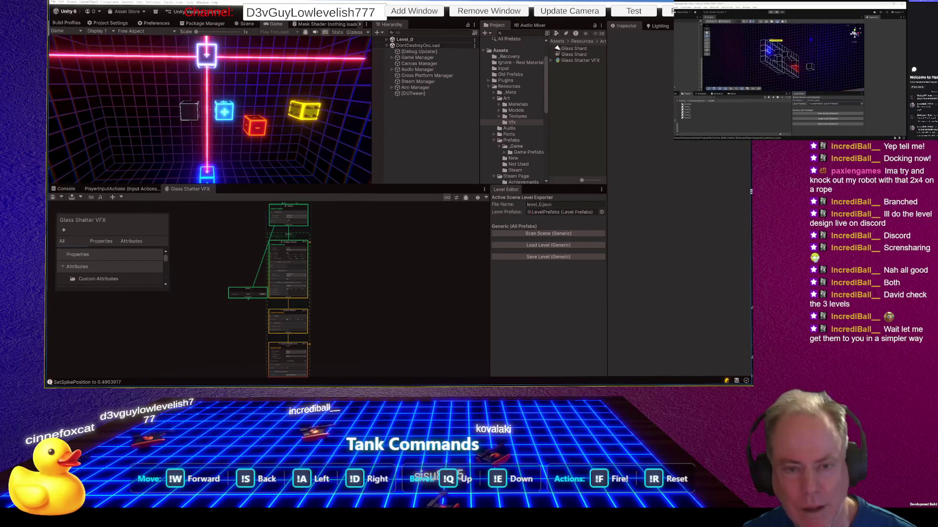
key("Escape")
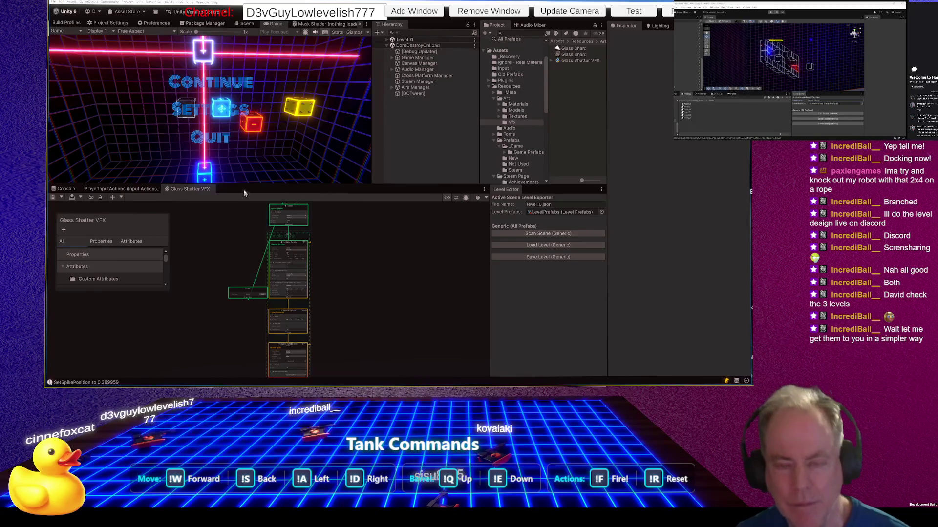
left_click(391, 18)
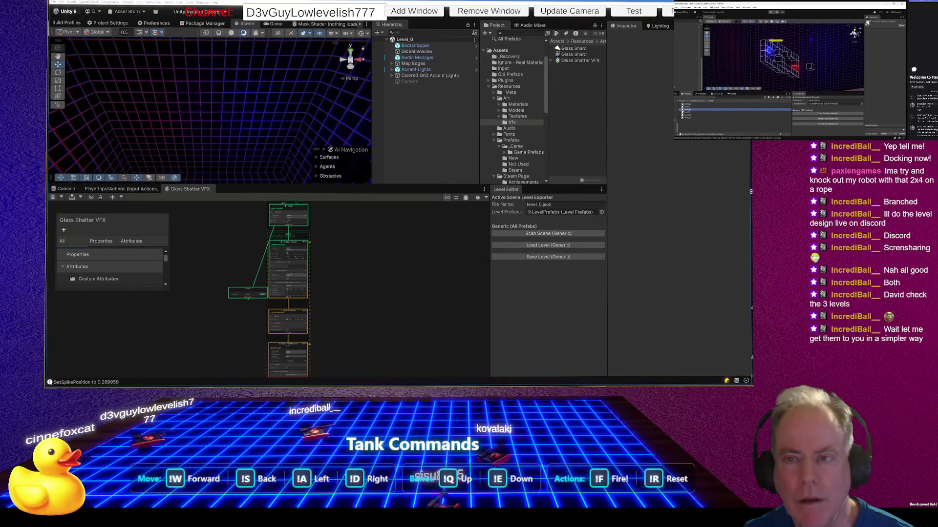
left_click_drag(236, 98, 250, 138)
scroll(279, 291, "up", 5)
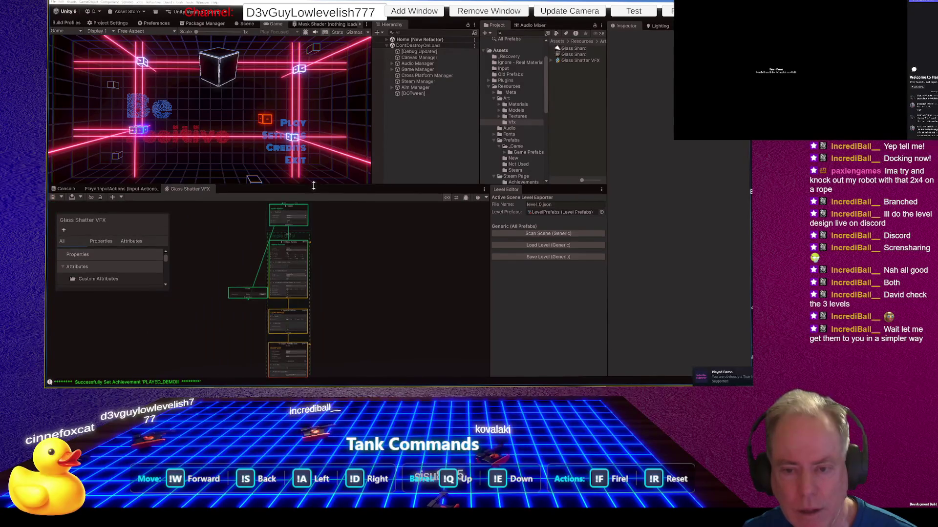
Step: Enlarge the Game view, replay the level, and enlarge the VFX Graph panel
left_click_drag(314, 186, 313, 289)
left_click_drag(372, 239, 463, 249)
left_click(397, 184)
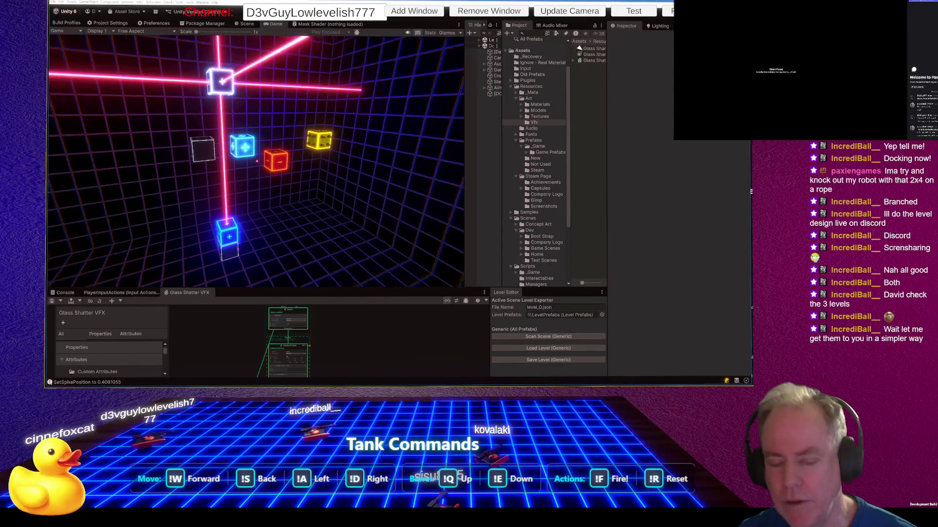
key("alt+Tab")
key("alt+Tab")
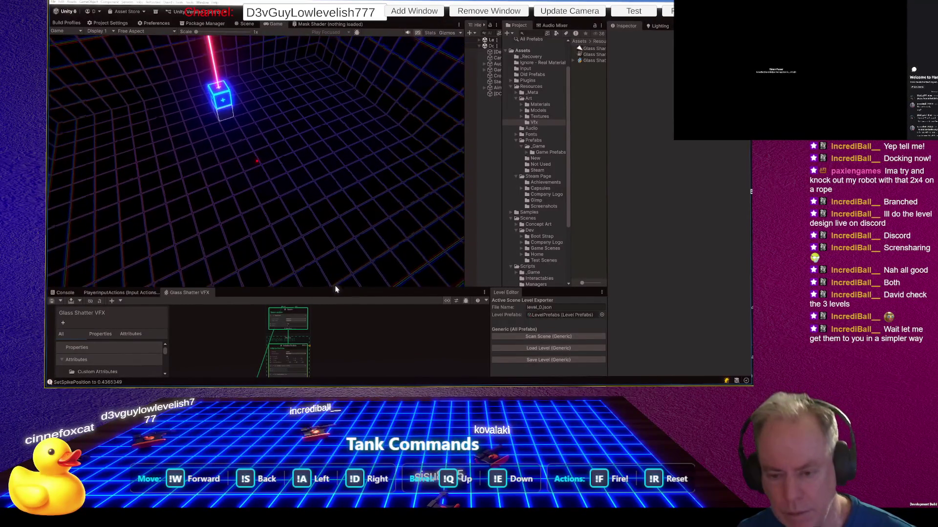
left_click_drag(335, 286, 335, 127)
scroll(315, 195, "up", 5)
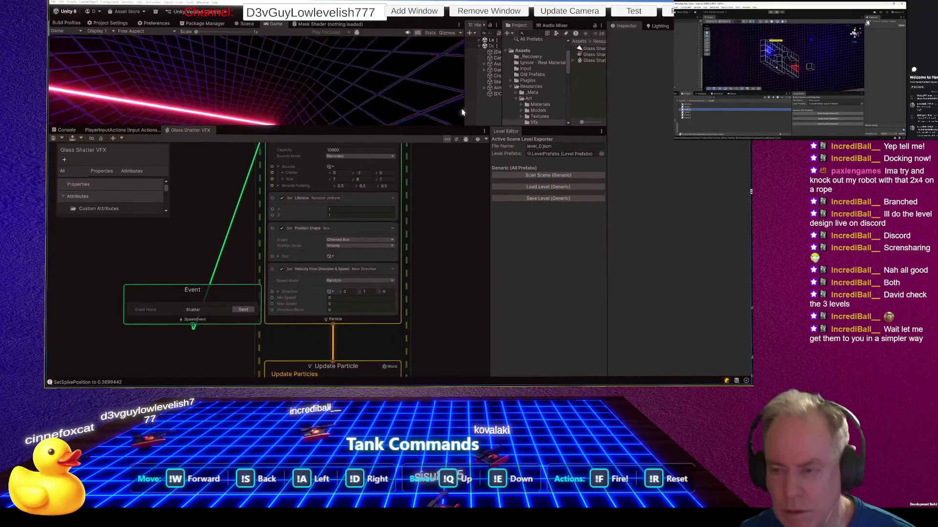
Step: Exit Play mode, widen the Hierarchy, and paste back the player start and Glass Shatter VFX
left_click(392, 16)
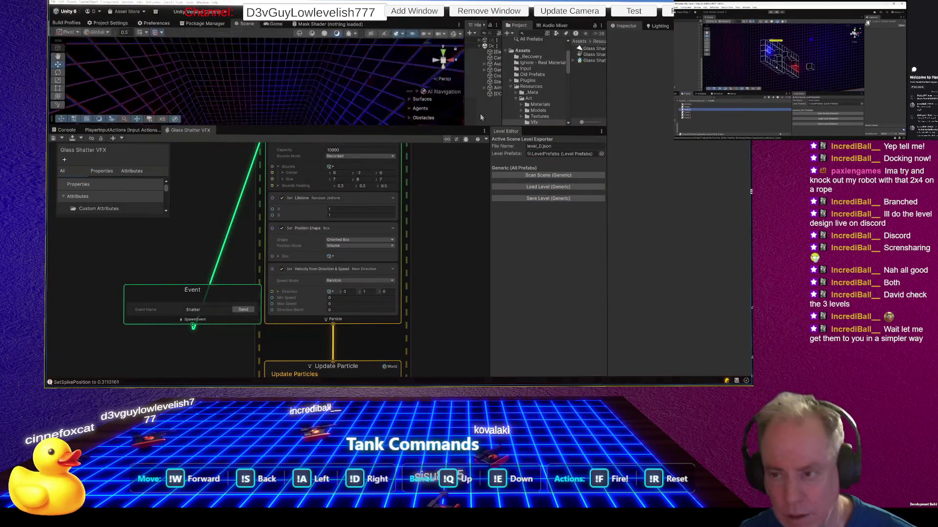
left_click_drag(463, 118, 418, 126)
key("ctrl+v")
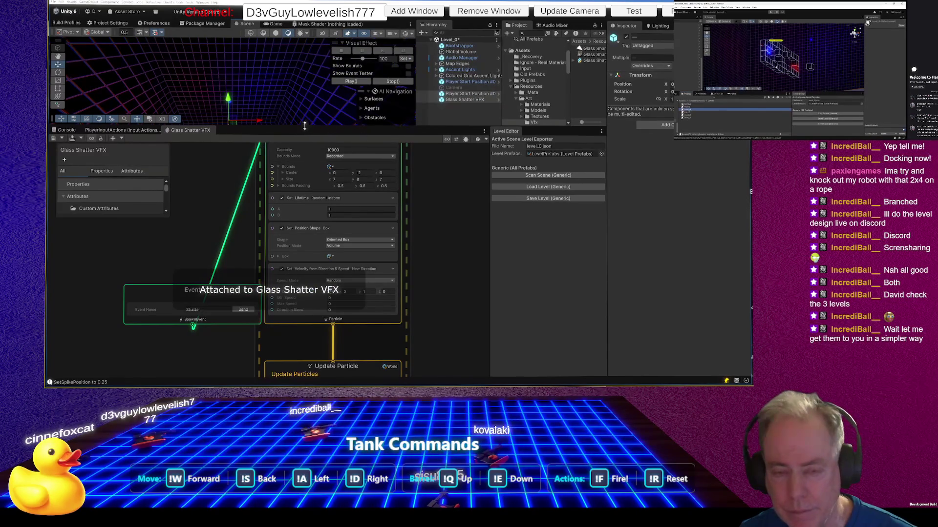
key("f")
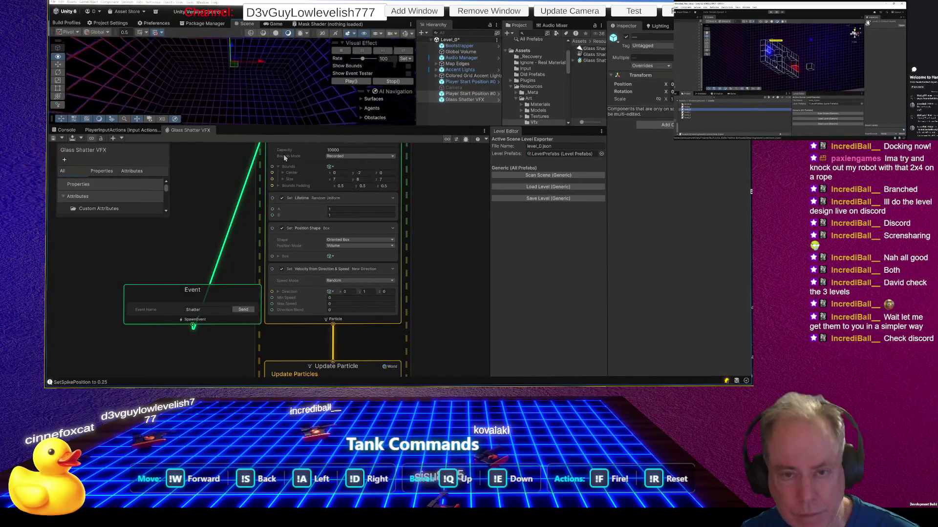
key("q")
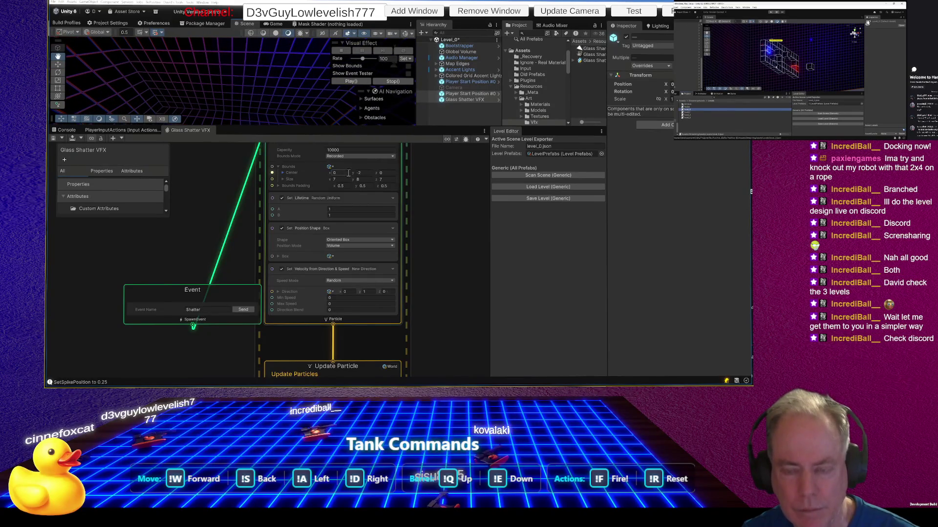
Step: Fire the Shatter event to preview the glass burst, then switch to Discord
scroll(384, 218, "down", 5)
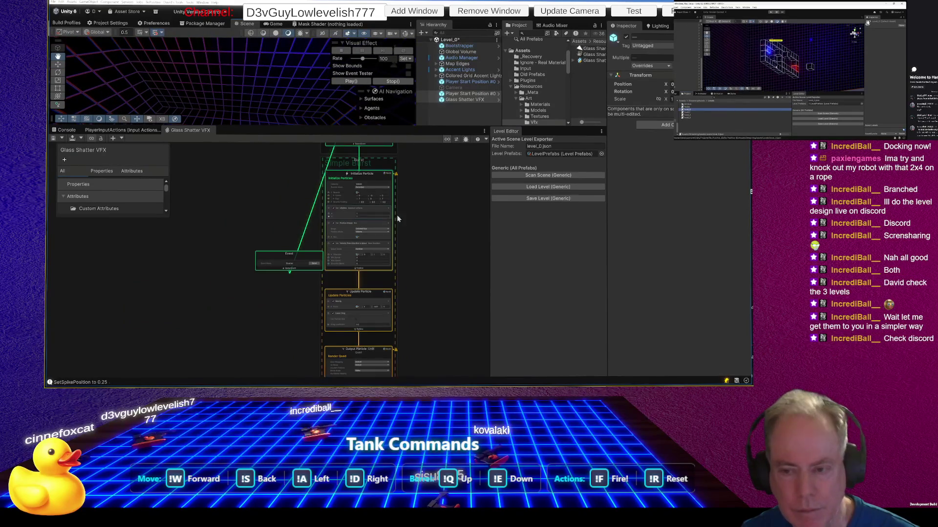
scroll(398, 176, "up", 3)
scroll(339, 321, "up", 5)
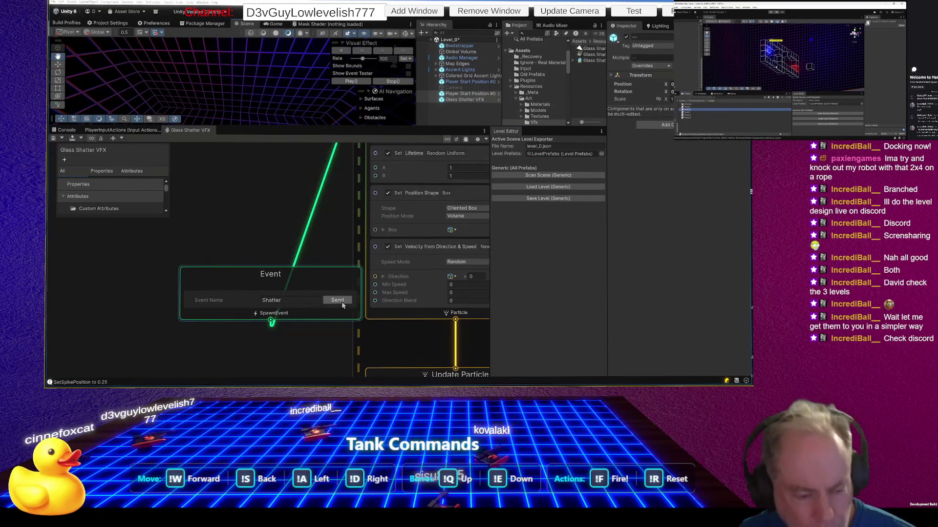
left_click(341, 301)
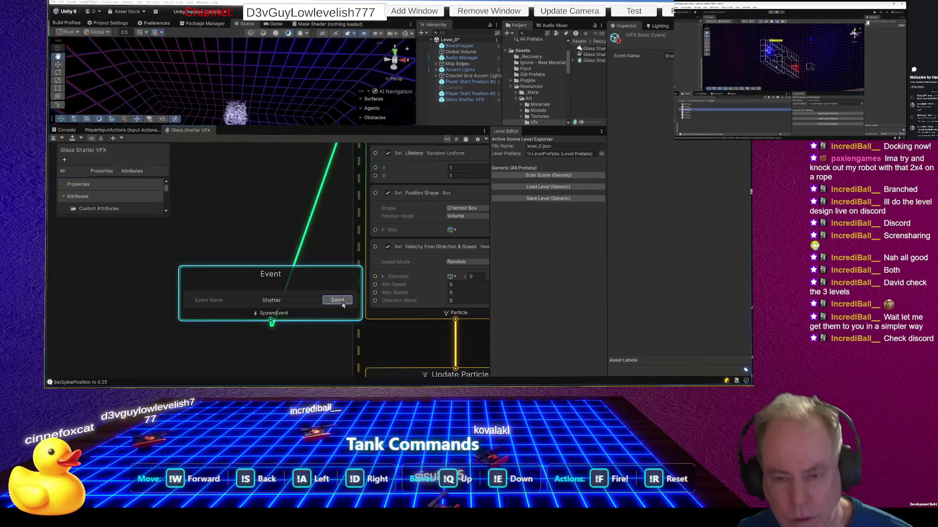
key("alt+Tab")
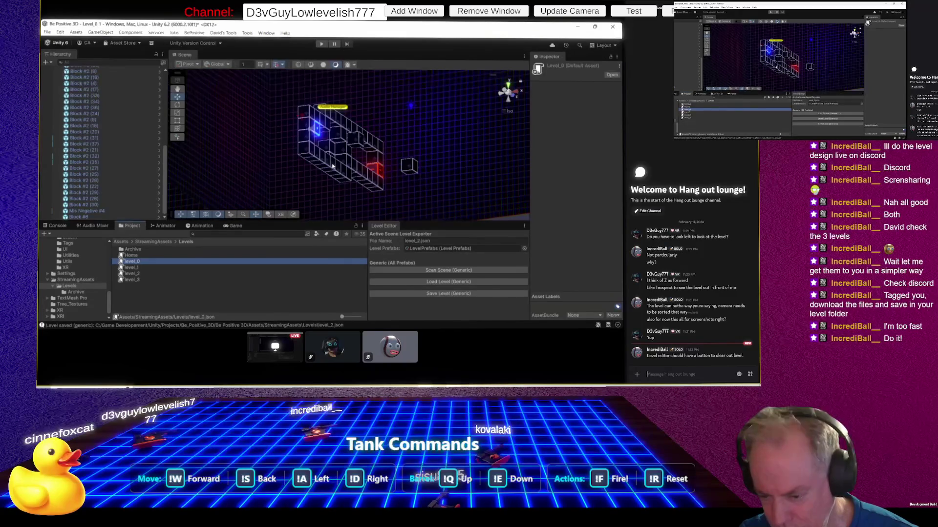
Step: Enlarge Rider's terminal and launch Claude Code with the claude command
key("alt+Tab")
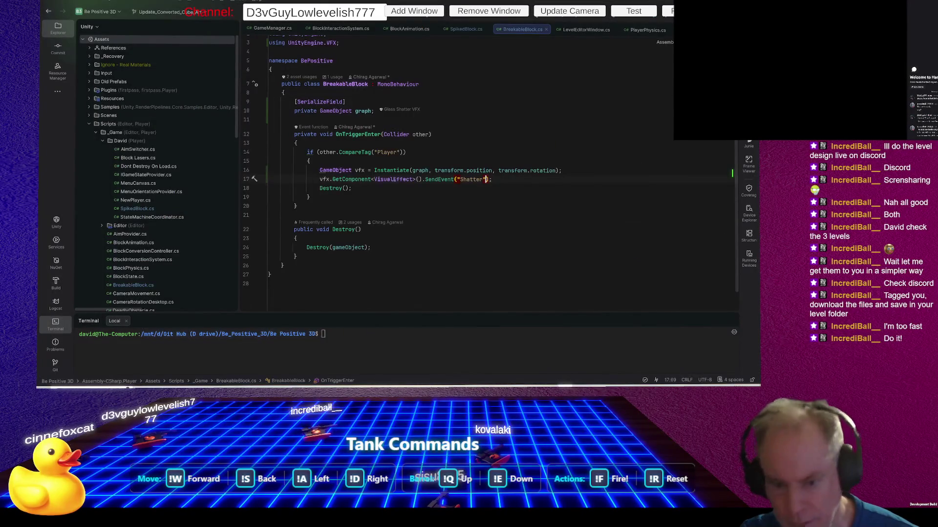
left_click_drag(389, 314, 406, 228)
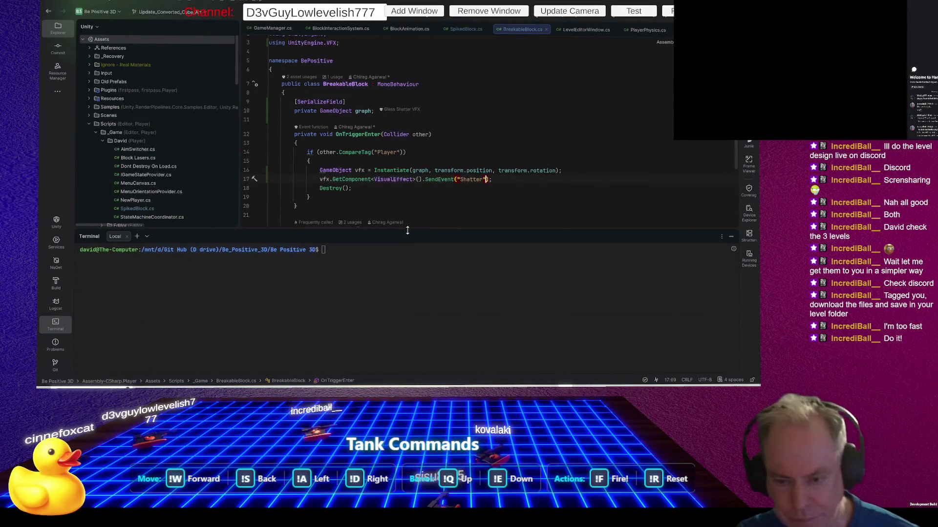
left_click(418, 266)
type("claude")
key("Return")
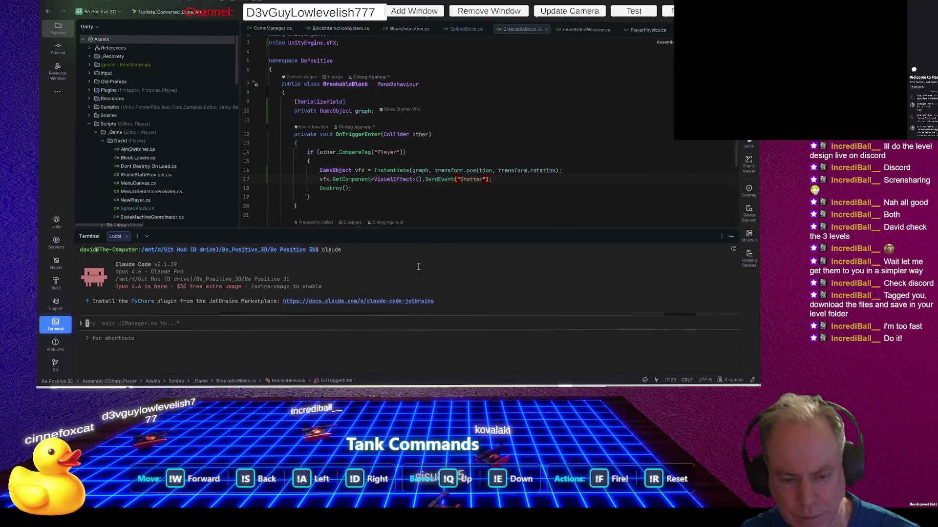
Step: Connect Claude Code to Rider via /ide, choosing the first JetBrains Rider entry
type("/ide")
key("Return")
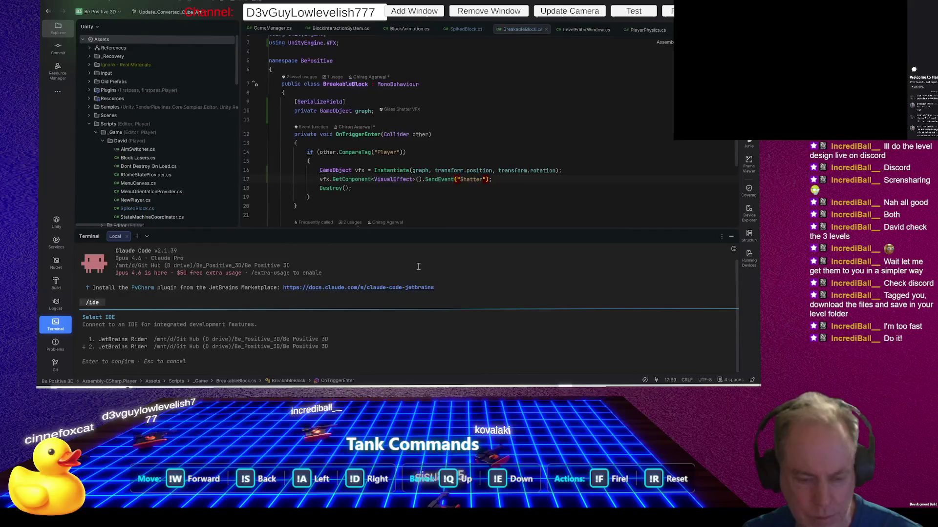
key("Return")
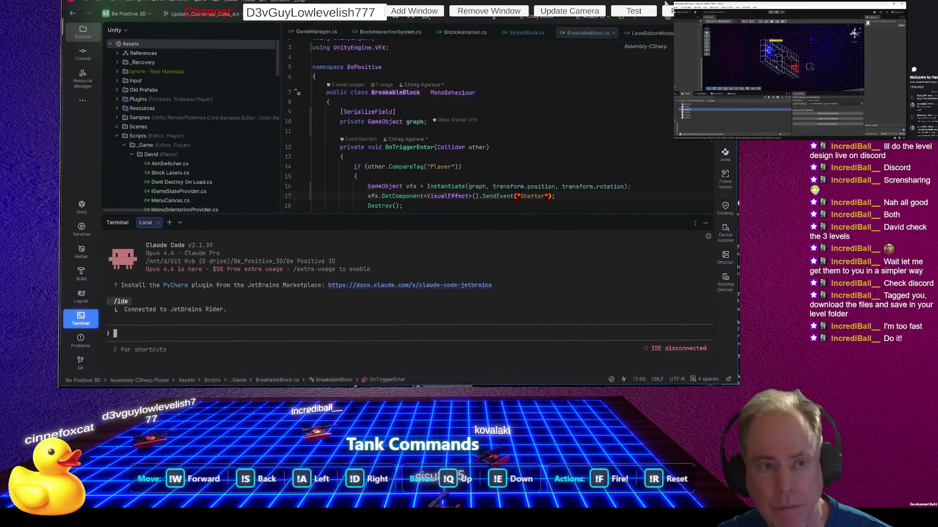
left_click_drag(734, 180, 783, 189)
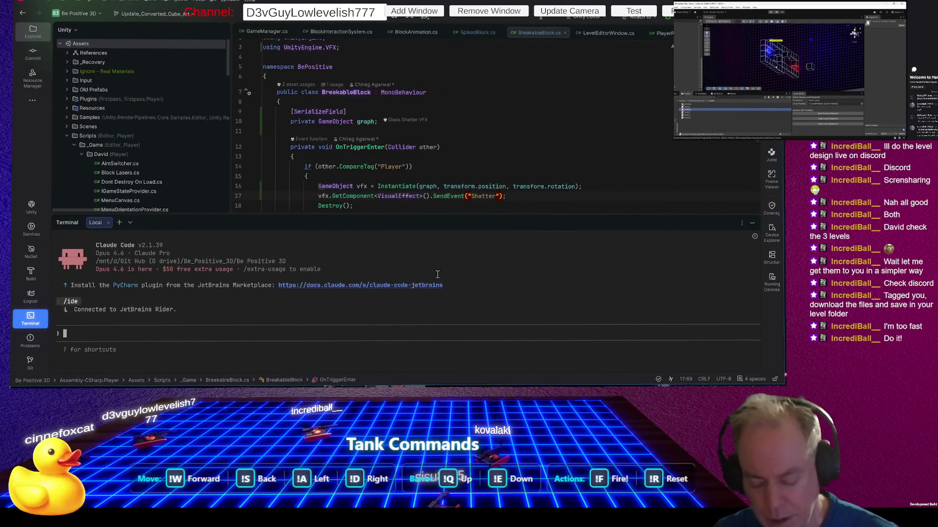
Step: Switch Claude Code to plan mode and submit 'Look at our Level Editor'
type("Look a")
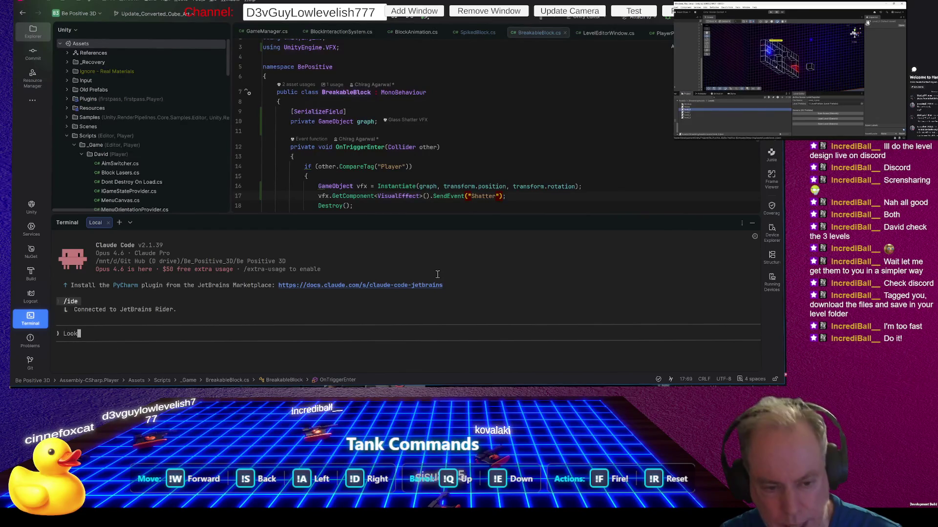
key("BackSpace")
key("BackSpace")
key("BackSpace")
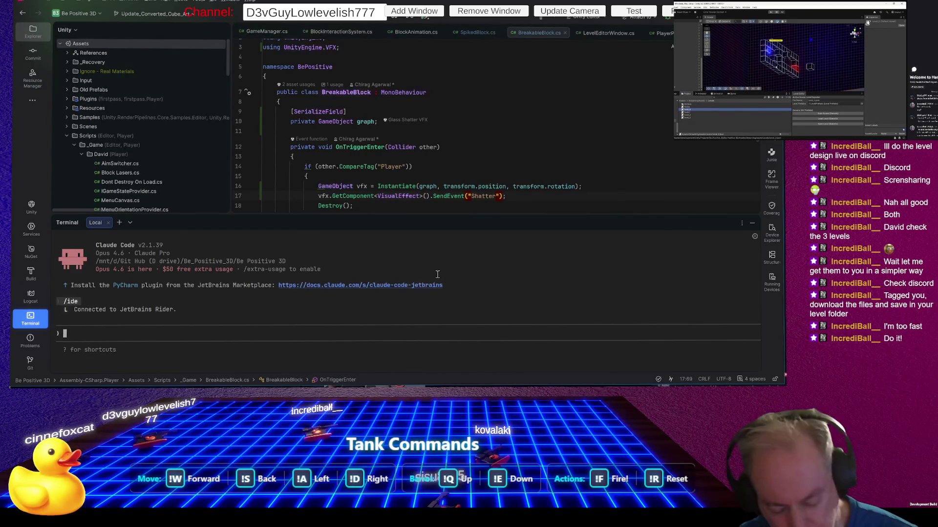
key("shift+Tab")
key("shift+Tab")
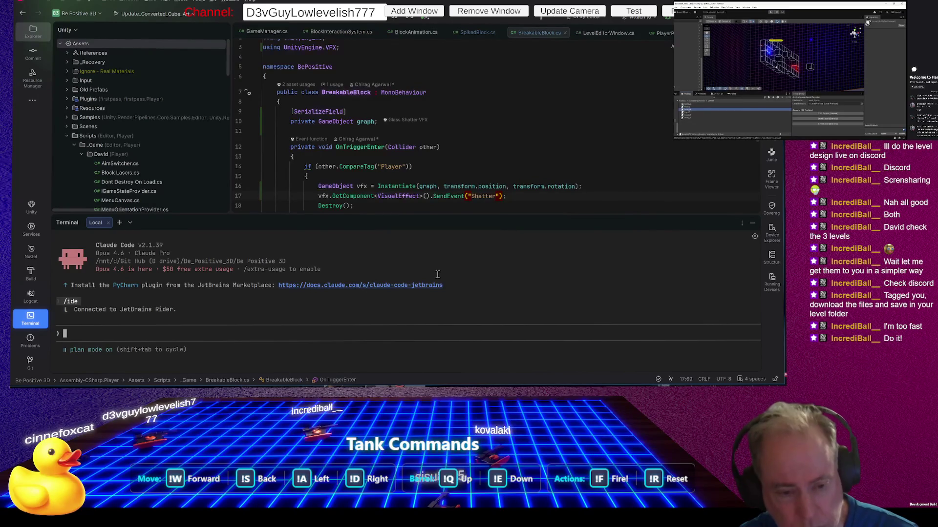
type("Look at a")
key("BackSpace")
type("our Level Editro")
key("BackSpace")
key("BackSpace")
type("or")
key("Return")
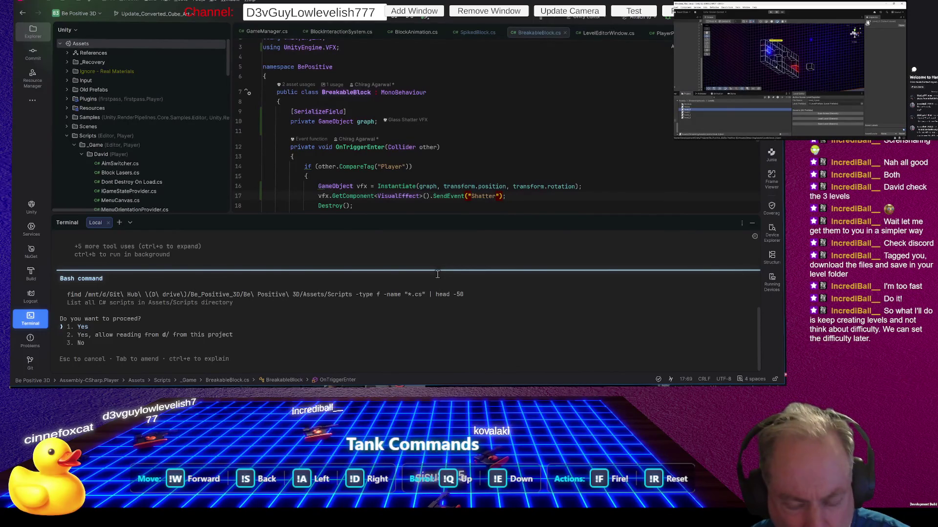
Step: Approve Claude Code's script-listing command and run /resume
key("Return")
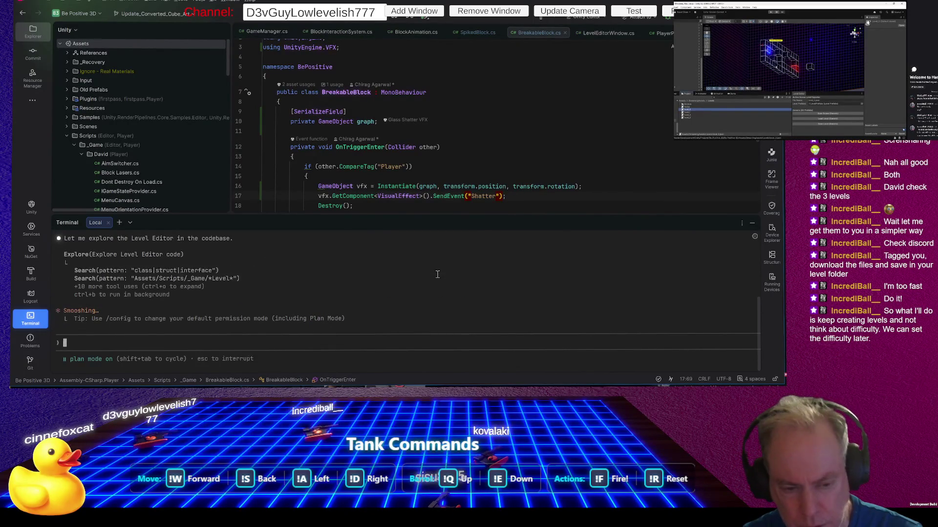
type("/contin")
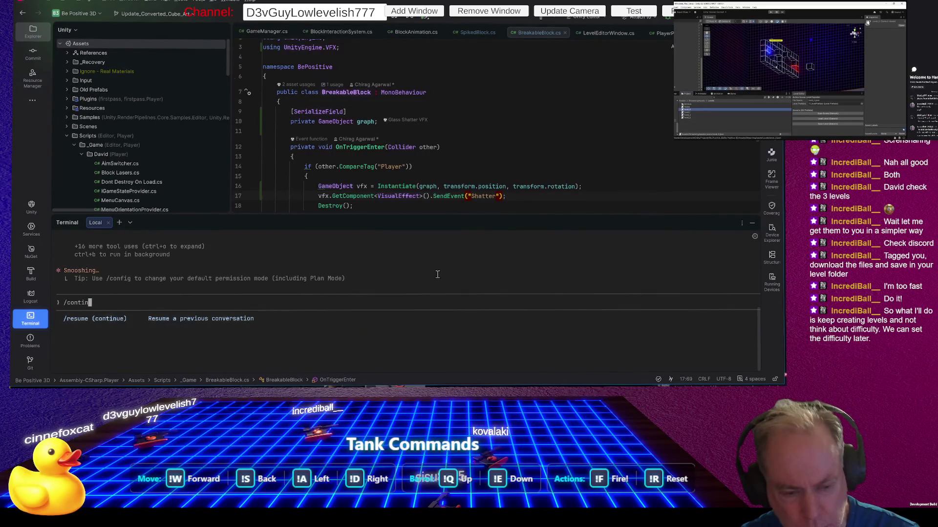
key("BackSpace")
key("BackSpace")
key("BackSpace")
type("resume")
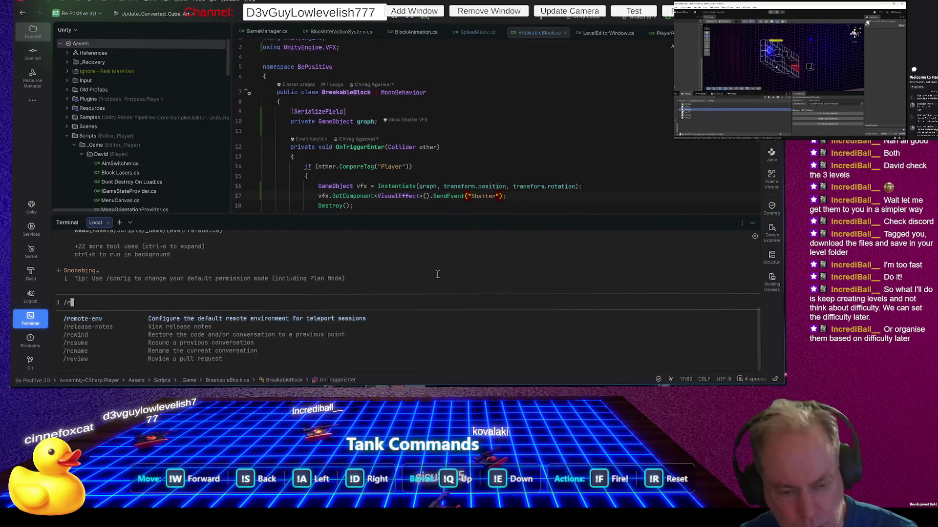
key("Return")
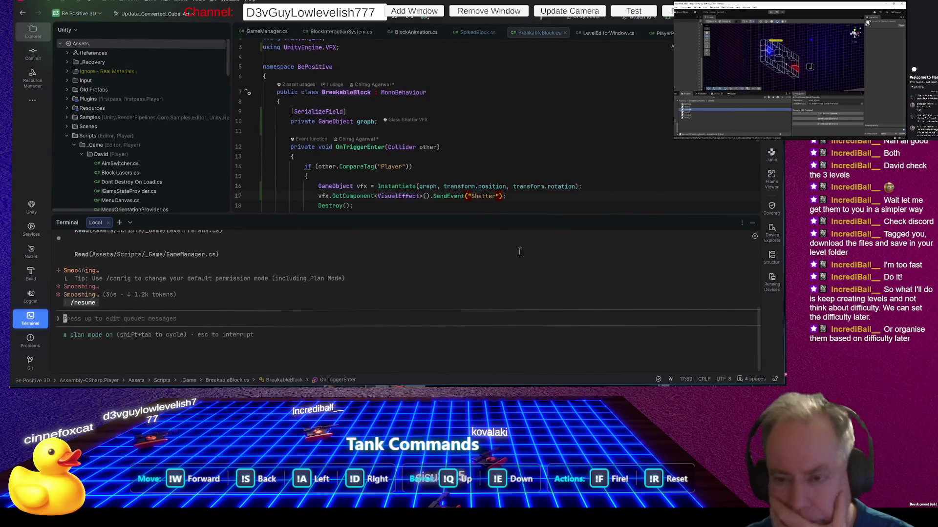
Step: Give the Claude Code terminal more height, briefly check Chrome's Twitch Payouts page, then return to Rider
left_click_drag(487, 216, 499, 155)
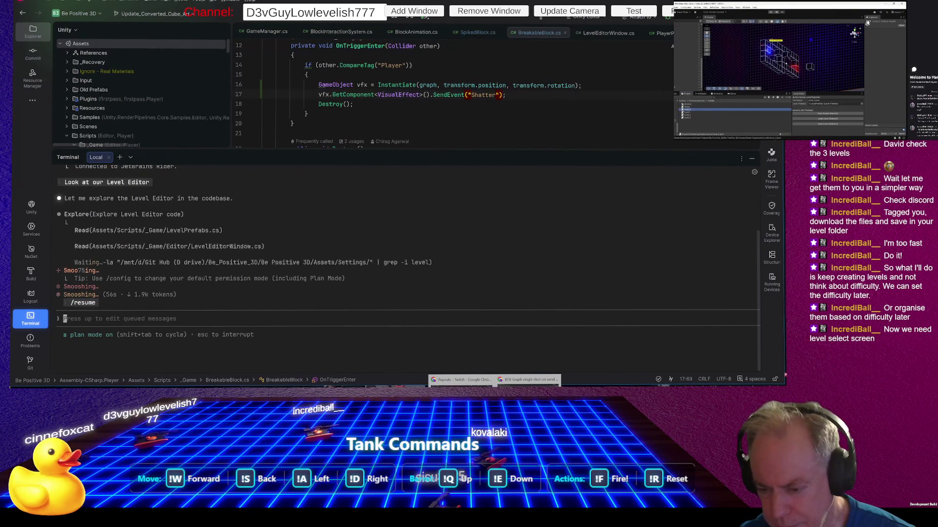
left_click(459, 380)
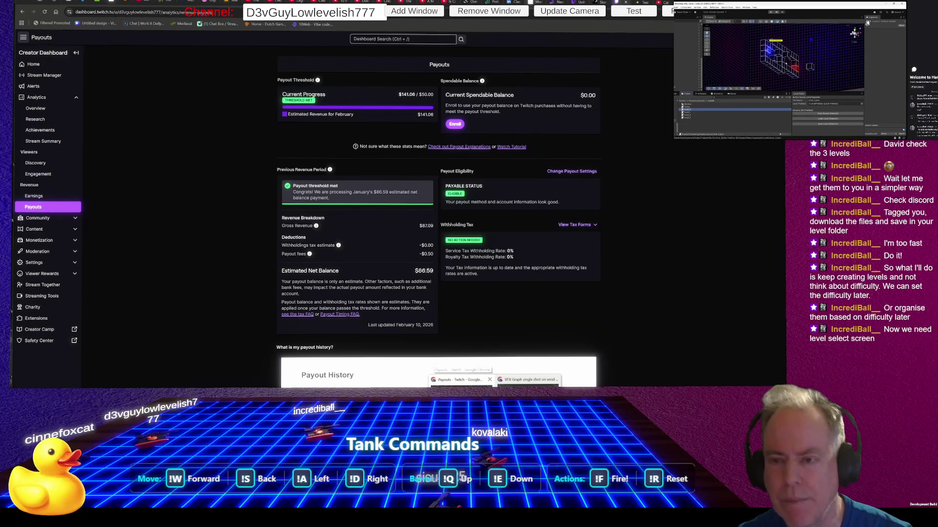
key("alt+Tab")
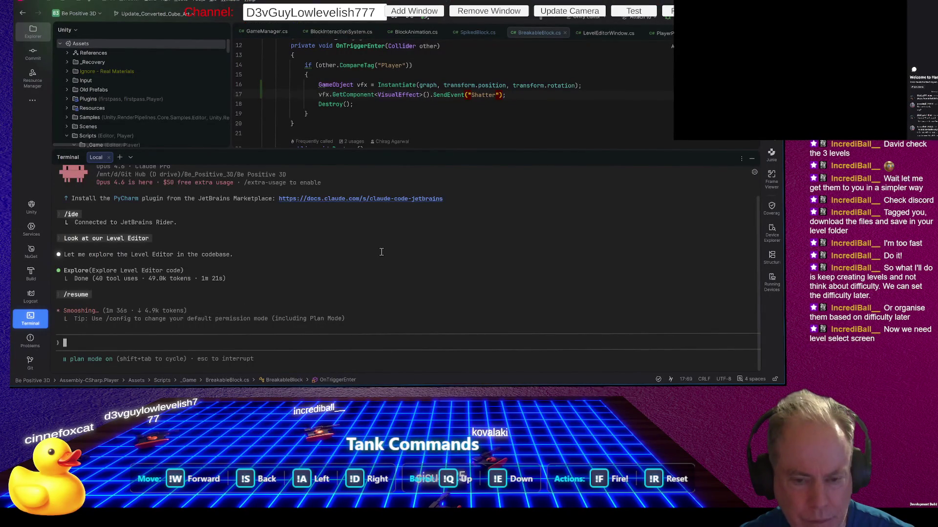
Step: Keep Claude Code in plan mode and read through its Level Editor summary
key("shift+Tab")
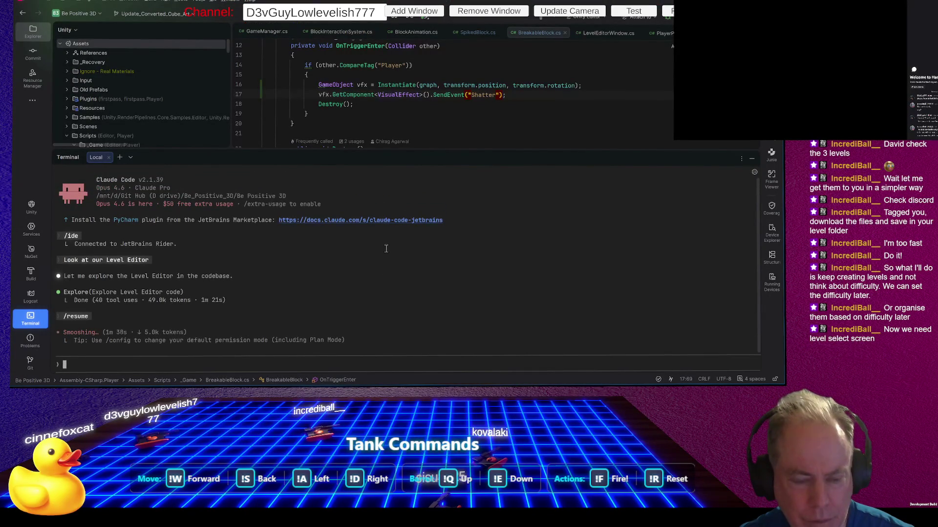
key("shift+Tab")
key("shift+Tab")
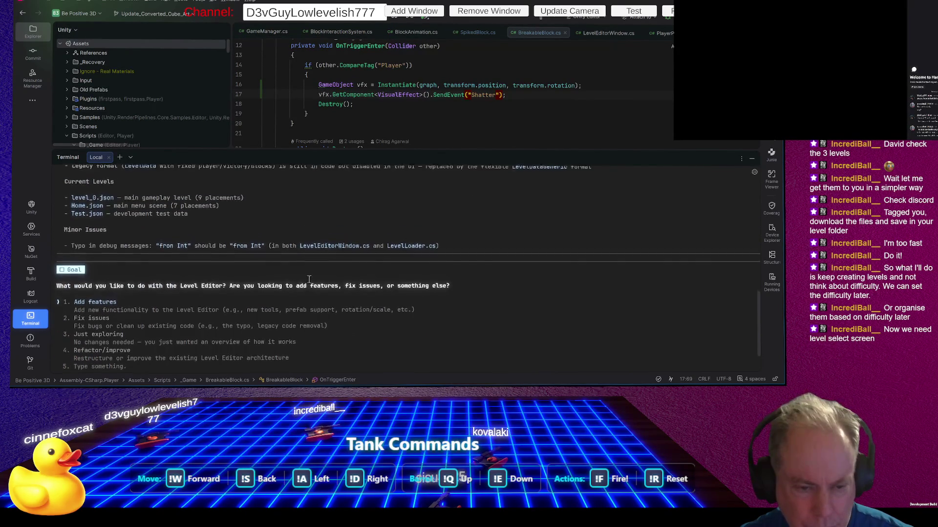
scroll(309, 279, "up", 3)
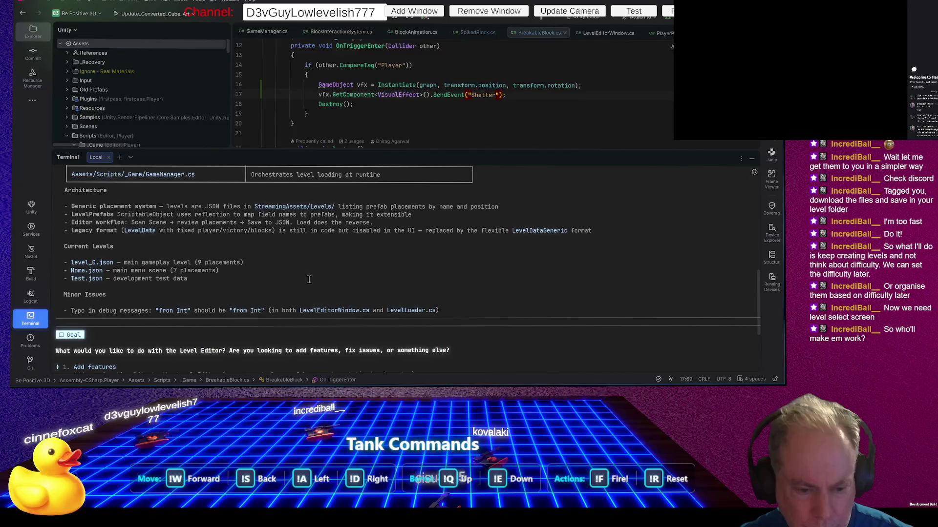
scroll(308, 280, "down", 4)
scroll(306, 280, "up", 4)
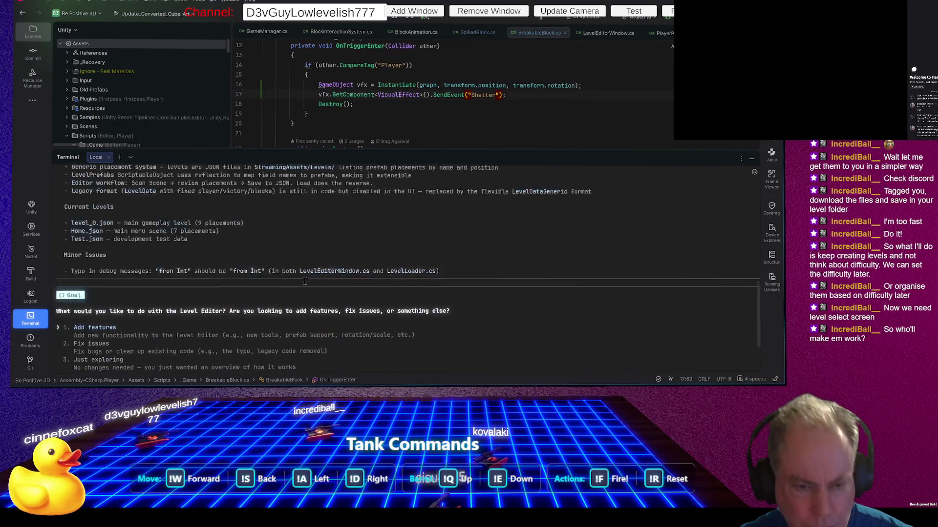
scroll(304, 282, "up", 2)
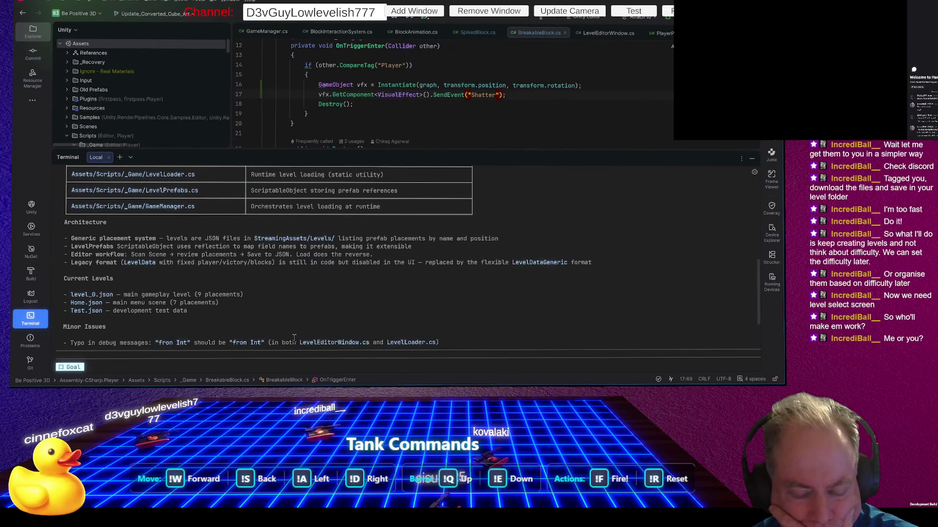
scroll(371, 274, "up", 5)
scroll(377, 274, "up", 5)
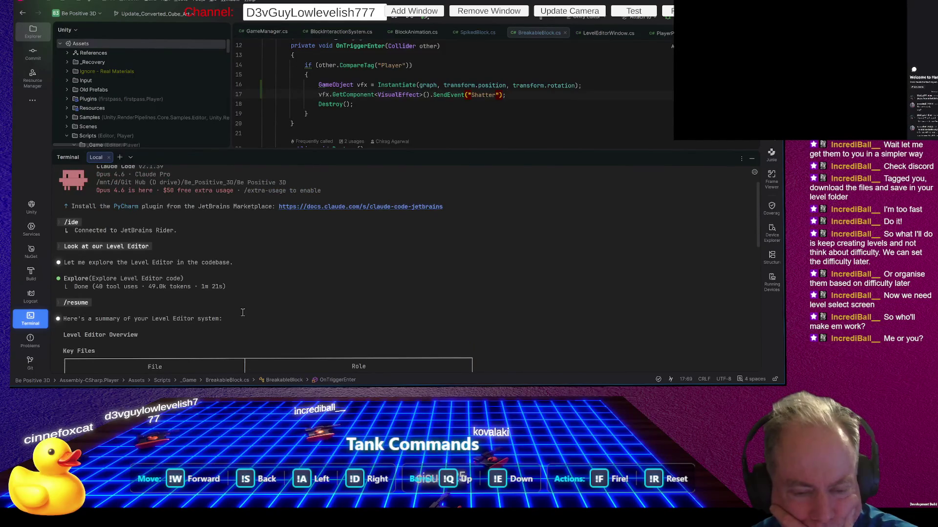
scroll(248, 286, "up", 1)
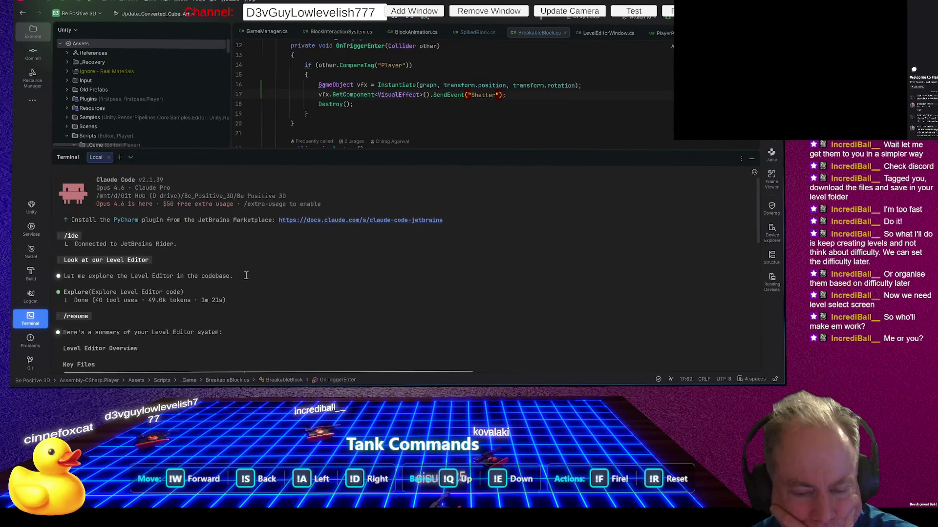
scroll(255, 276, "down", 3)
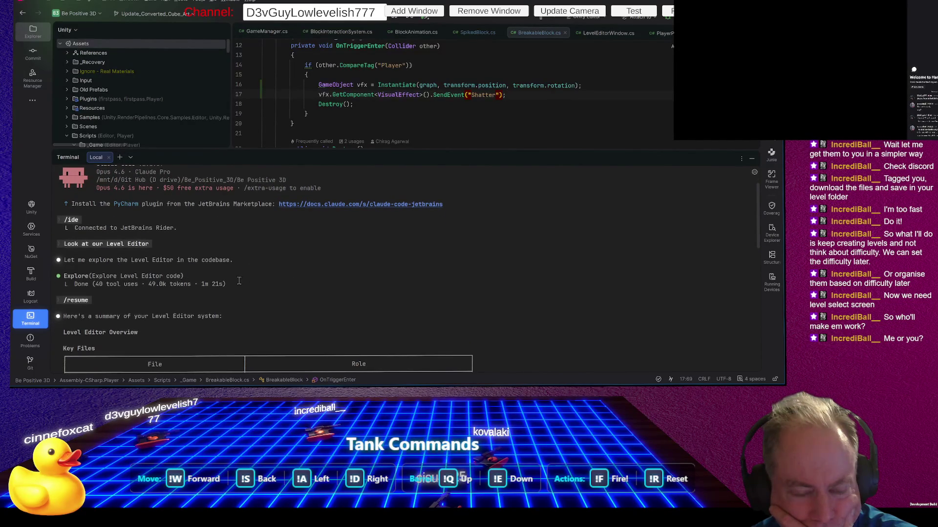
scroll(264, 286, "down", 8)
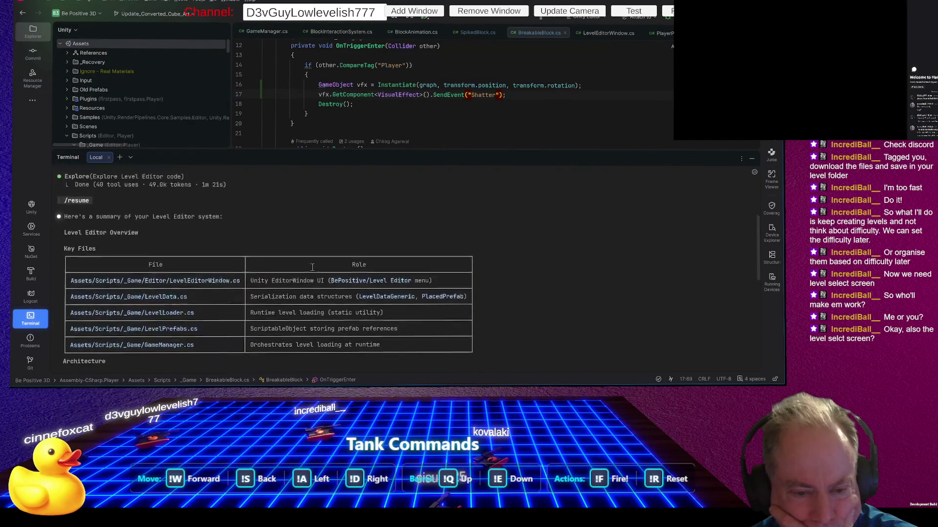
scroll(268, 275, "down", 3)
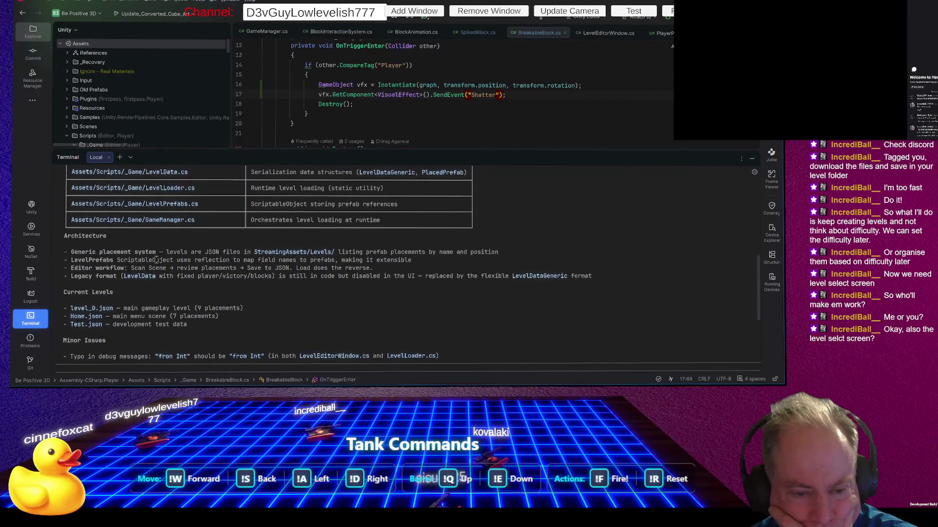
scroll(245, 256, "down", 2)
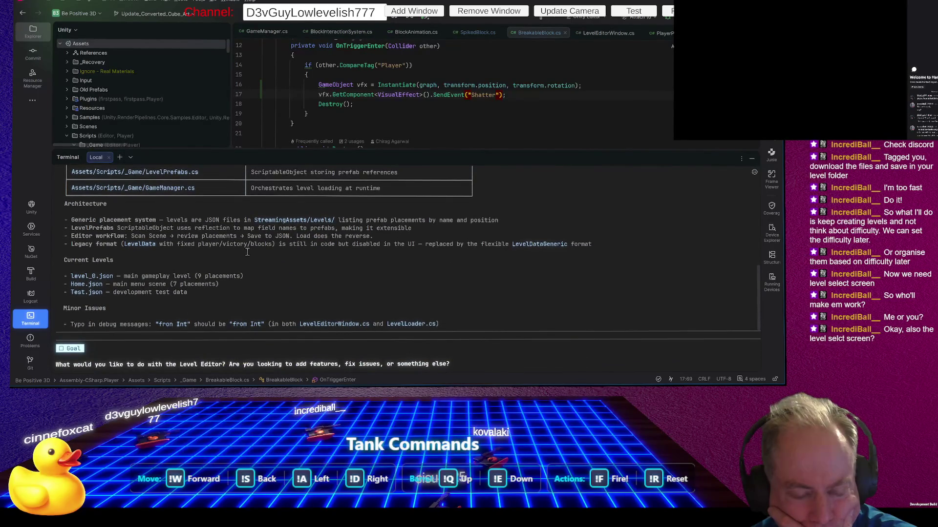
scroll(246, 253, "down", 3)
scroll(248, 251, "down", 3)
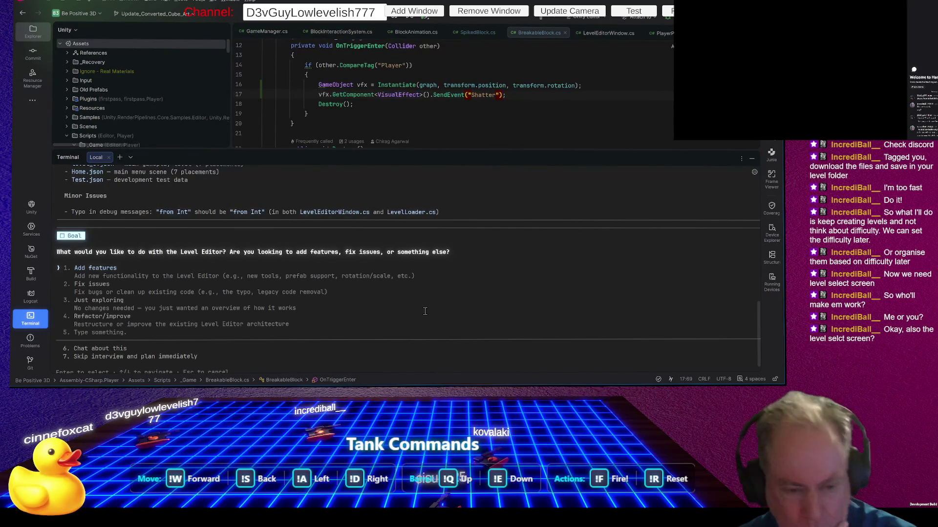
Step: Submit the custom answer 'I would like a Clear Level Button'
key("Down")
key("Down")
key("Down")
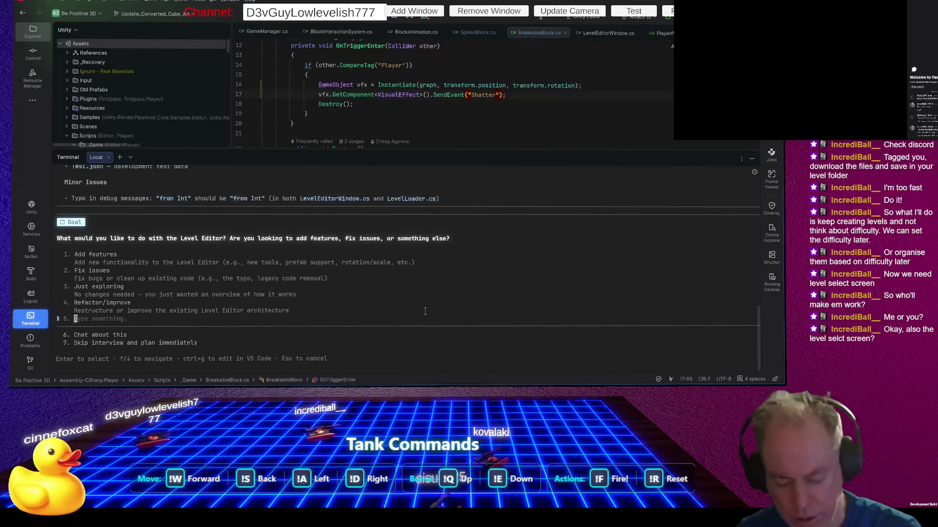
type("I would ")
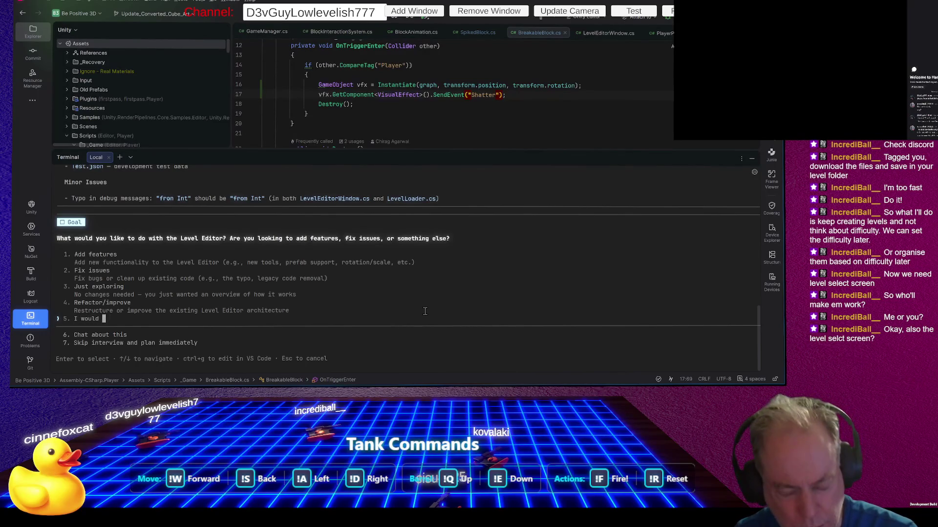
type("like a Cle")
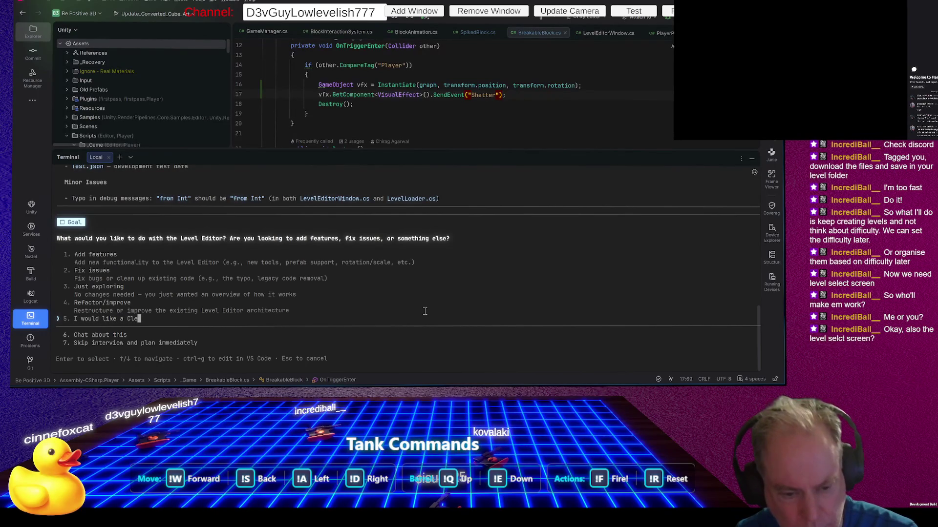
type("ar Level")
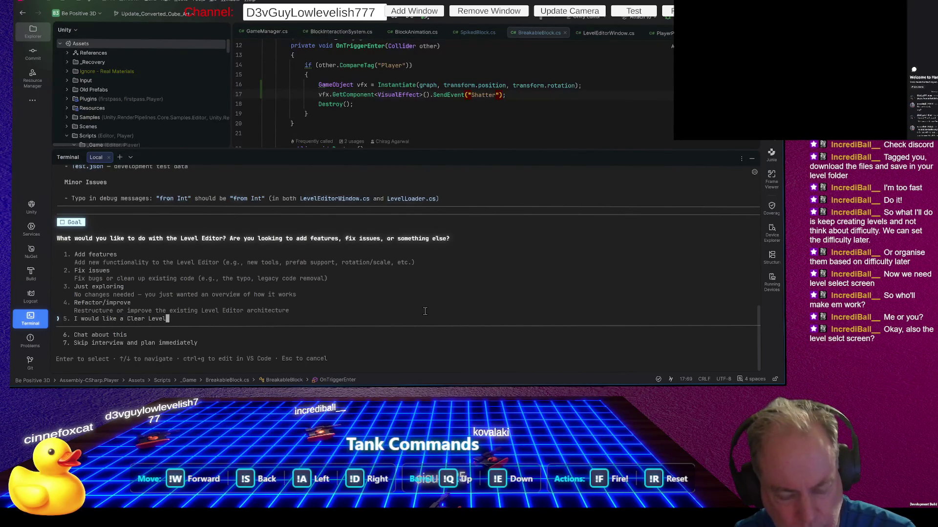
type(" Button")
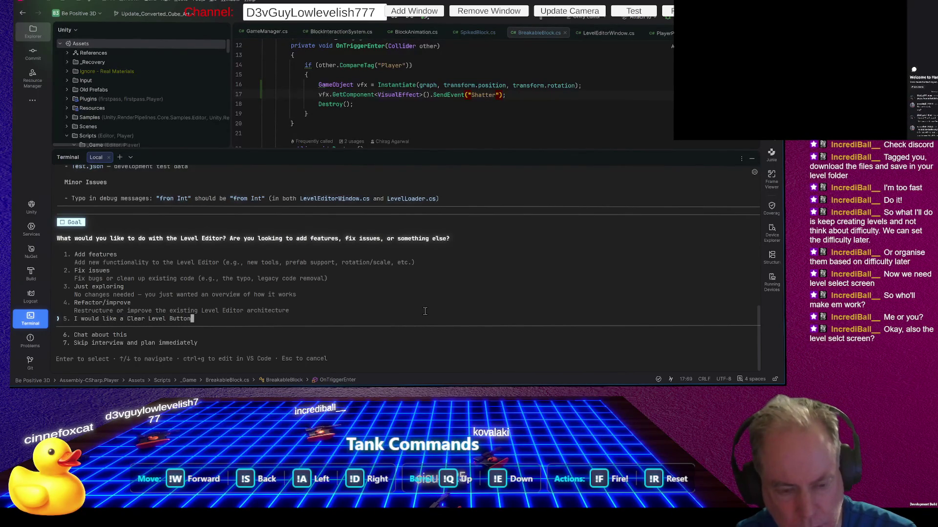
key("Return")
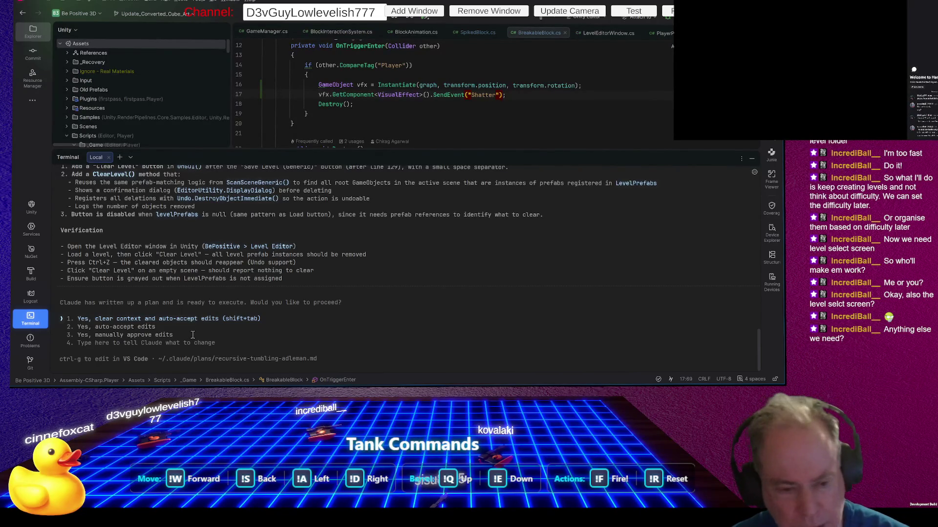
Step: Approve the plan with 'clear context and auto-accept edits' and give the code editor more room
key("Return")
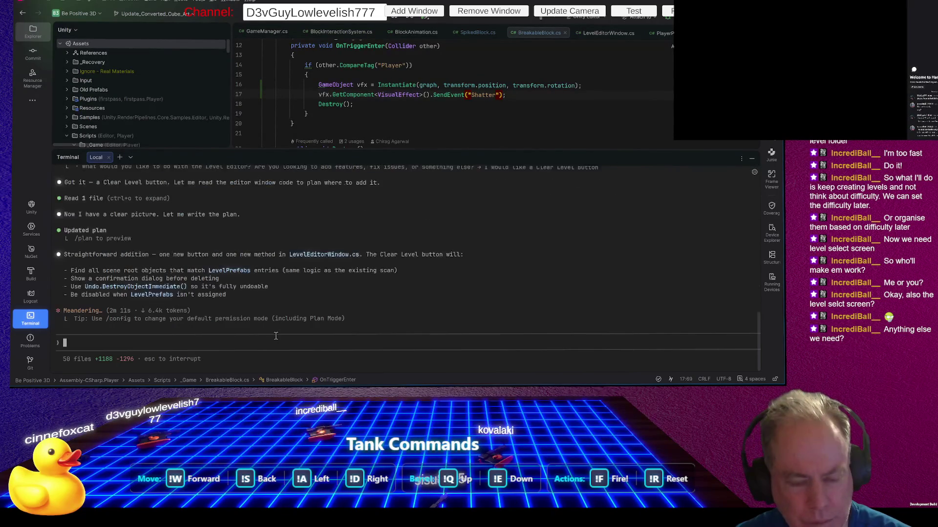
left_click_drag(456, 150, 469, 217)
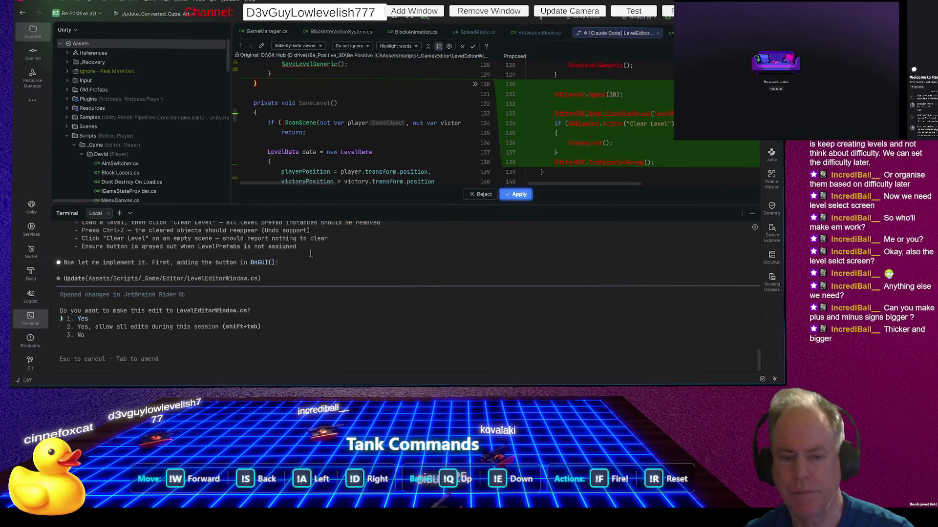
Step: Enlarge the diff, review the proposed Clear Level button code, and apply it
left_click_drag(457, 204, 449, 318)
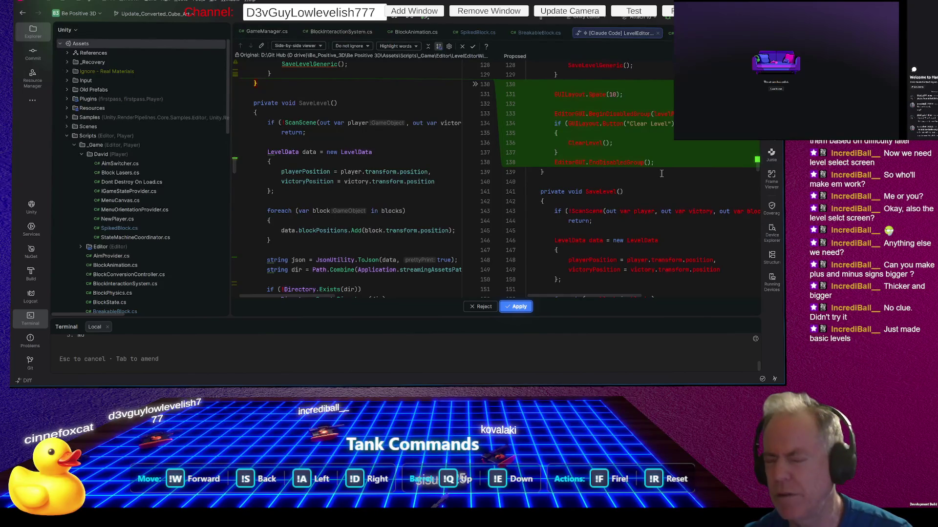
scroll(662, 166, "up", 3)
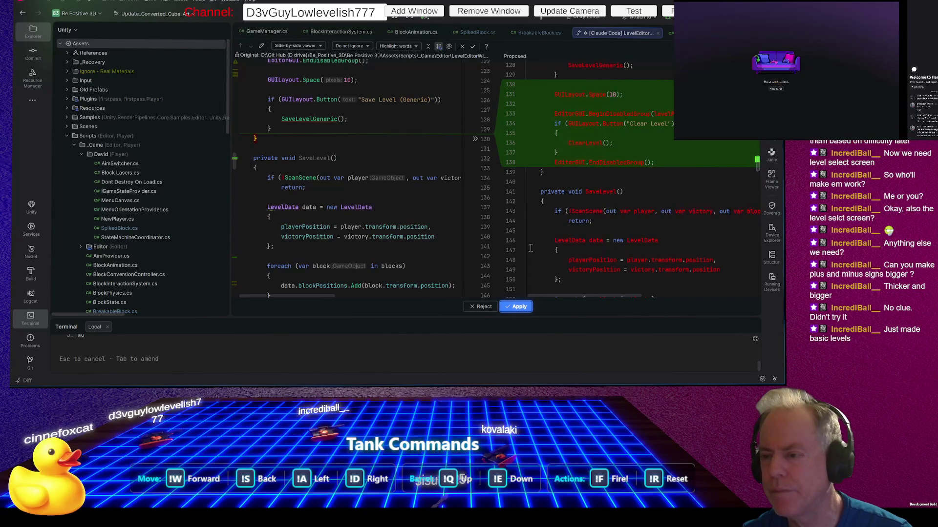
left_click(514, 309)
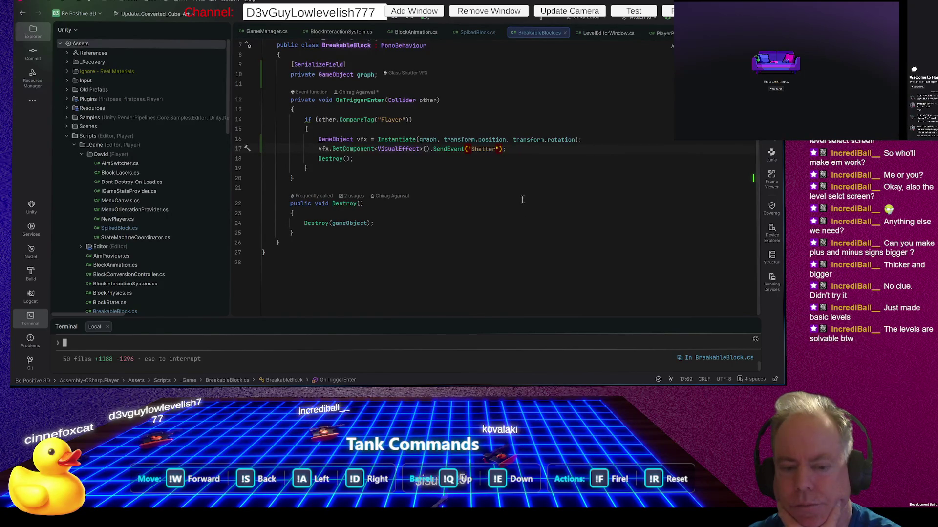
Step: Expand the side-by-side diff for the second LevelEditorWindow.cs edit adding ClearLevel()
scroll(523, 198, "up", 3)
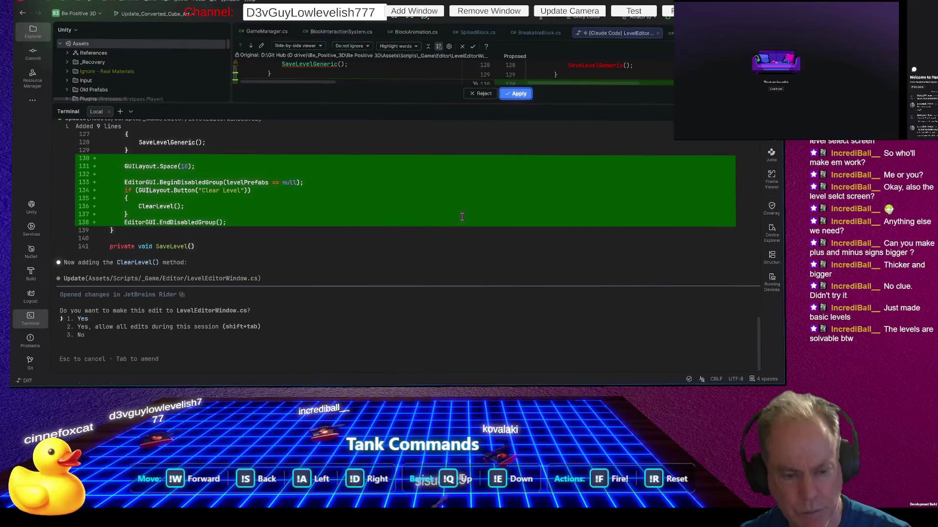
left_click_drag(503, 104, 500, 342)
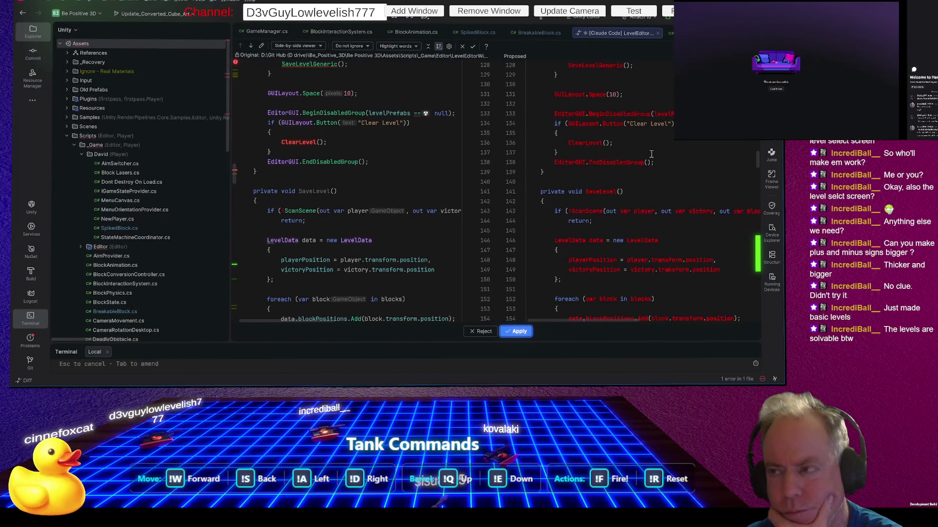
Step: Scroll to the new ClearLevel() method and widen the Proposed pane of the diff
scroll(643, 168, "up", 1)
scroll(644, 168, "up", 3)
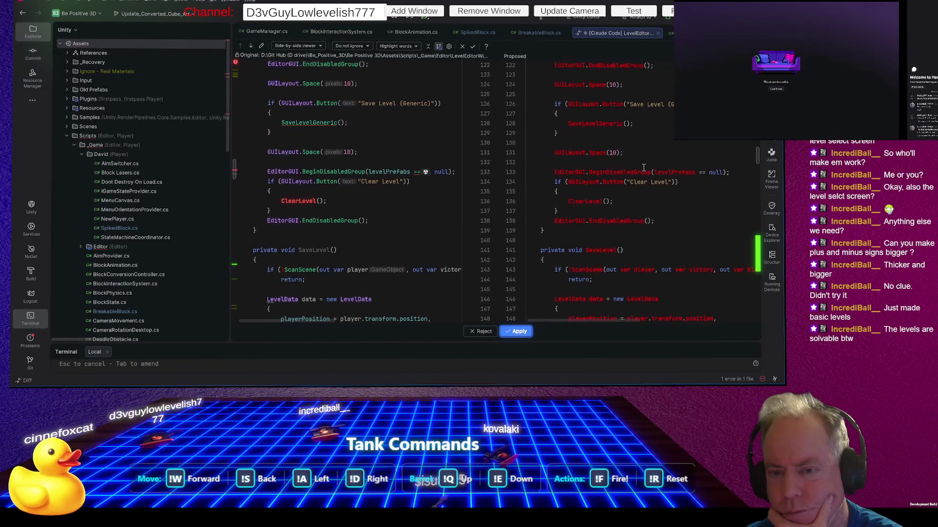
scroll(644, 168, "up", 4)
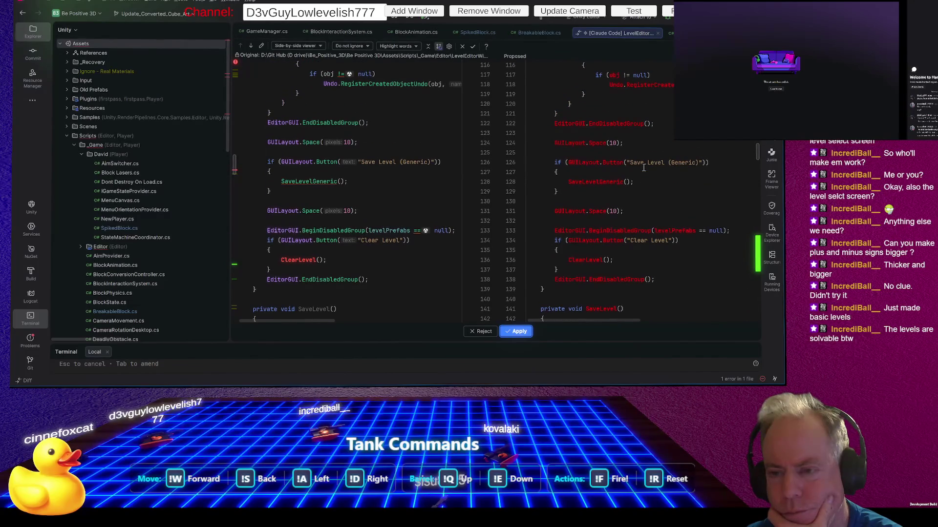
scroll(643, 168, "up", 5)
scroll(522, 307, "down", 8)
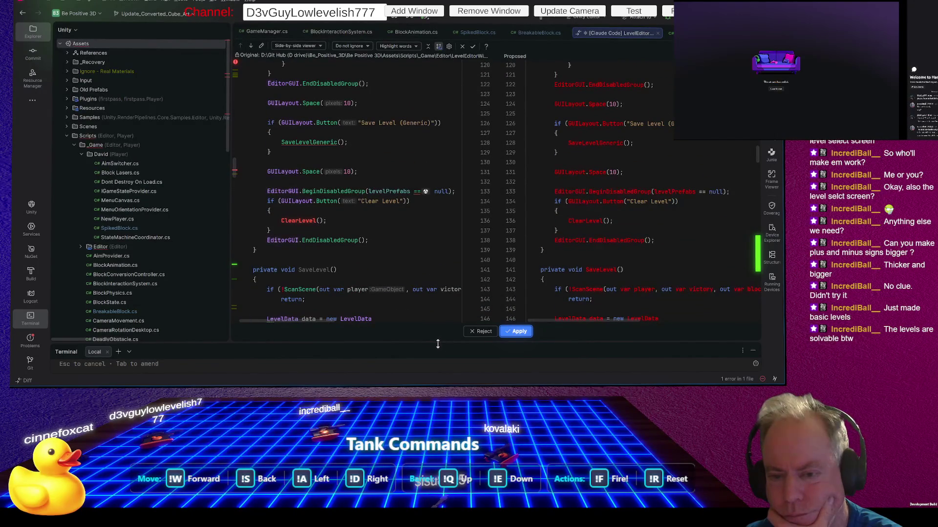
scroll(644, 226, "down", 5)
scroll(644, 227, "down", 20)
scroll(649, 230, "down", 12)
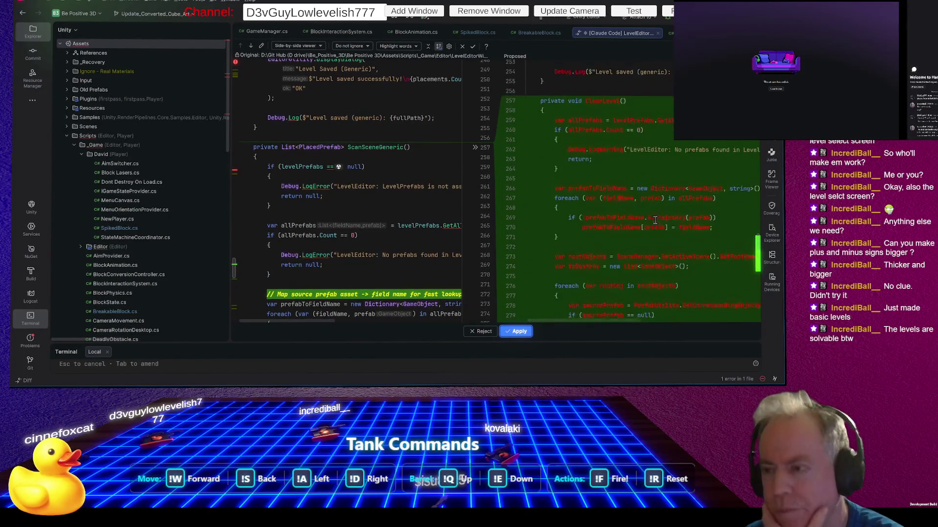
scroll(651, 222, "down", 3)
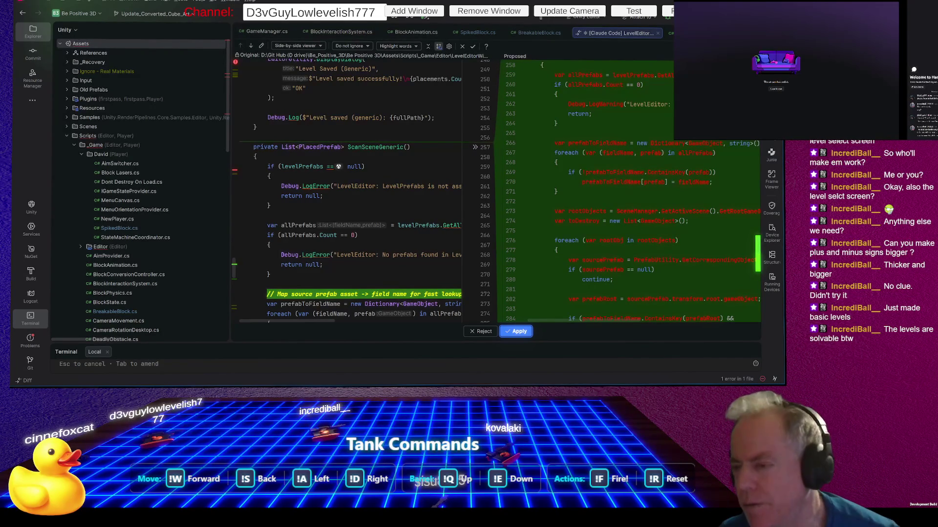
scroll(665, 185, "down", 2)
left_click_drag(498, 215, 384, 216)
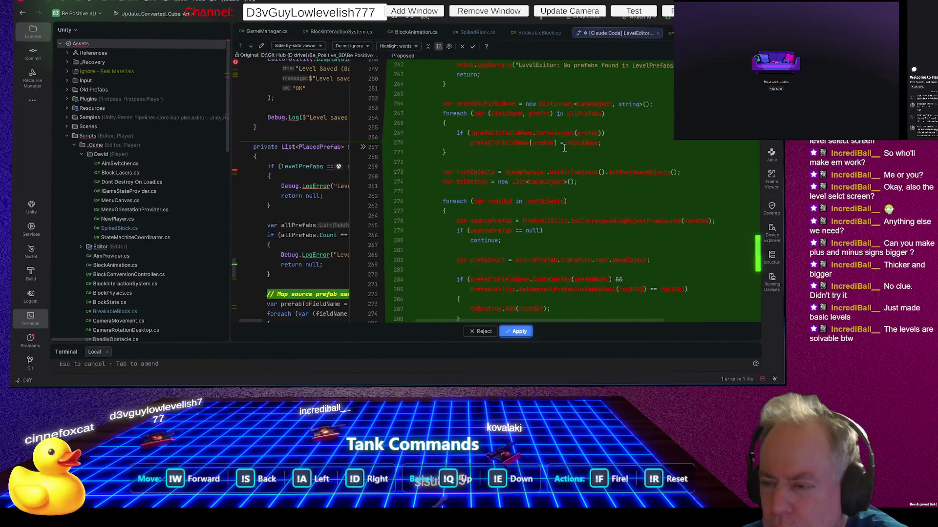
Step: Read through the ClearLevel() proposal, with its 'Clear Level?' confirmation and undoable destroy, and apply it
scroll(637, 151, "down", 2)
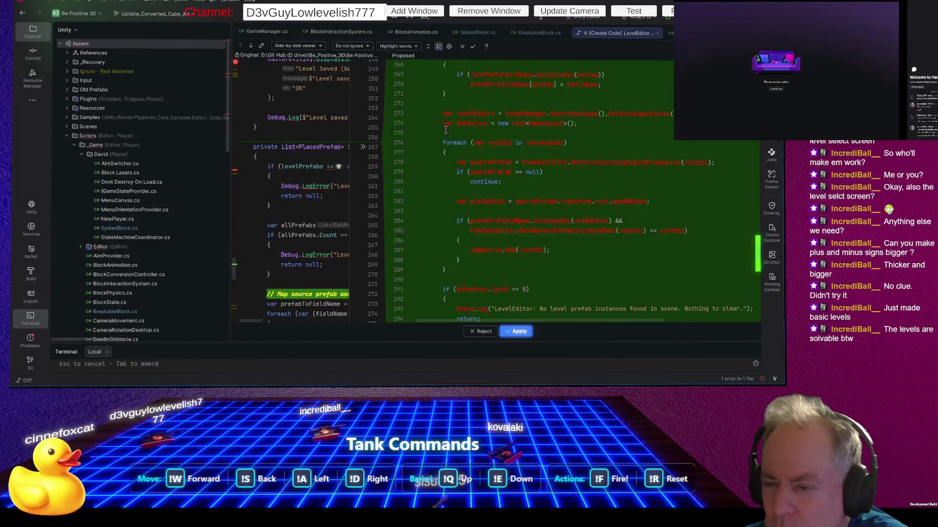
scroll(568, 131, "down", 1)
scroll(503, 133, "down", 1)
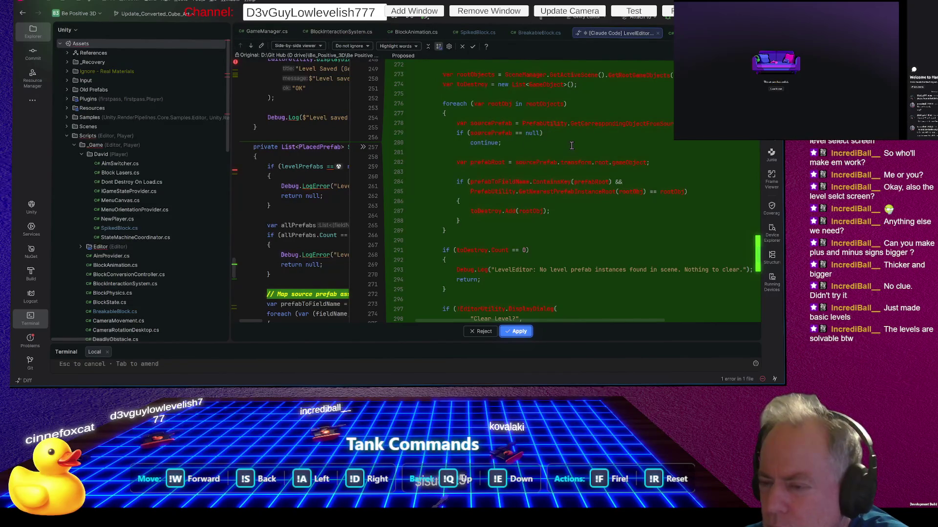
scroll(507, 146, "down", 1)
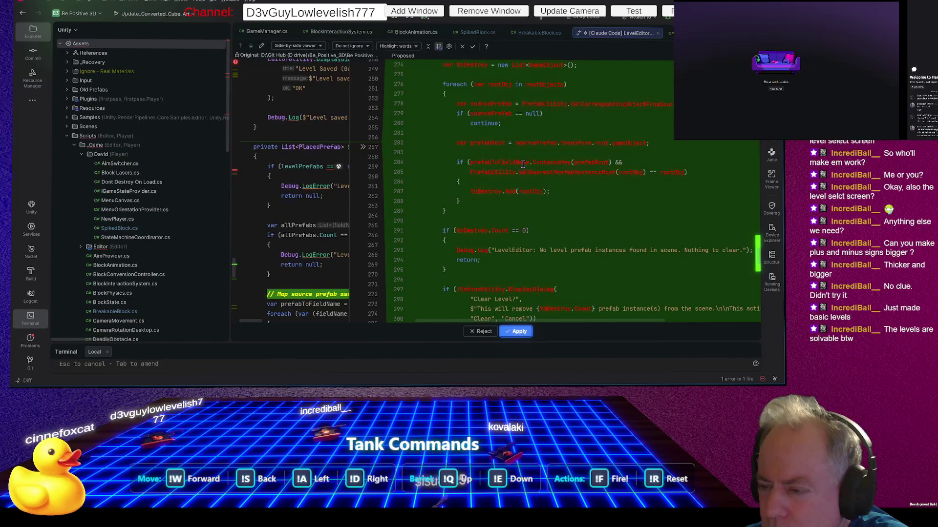
scroll(632, 162, "down", 1)
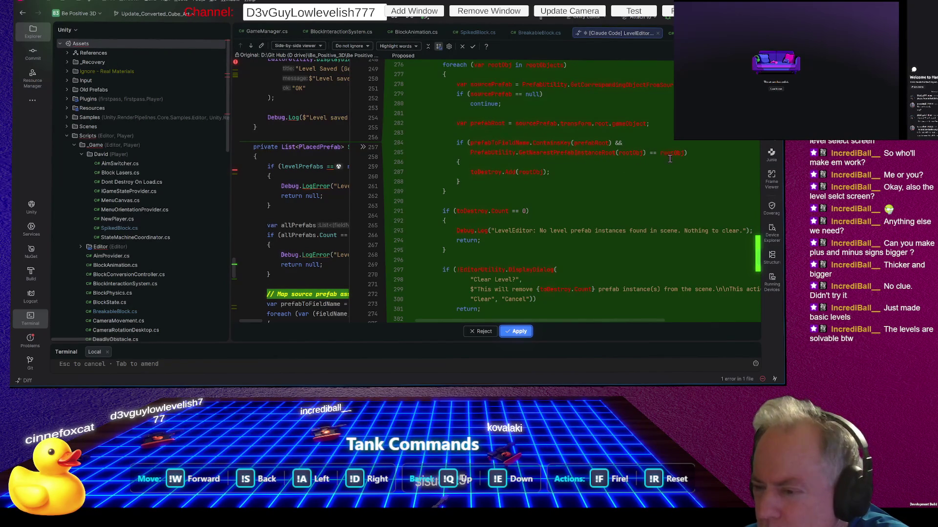
scroll(608, 173, "down", 1)
scroll(608, 174, "down", 2)
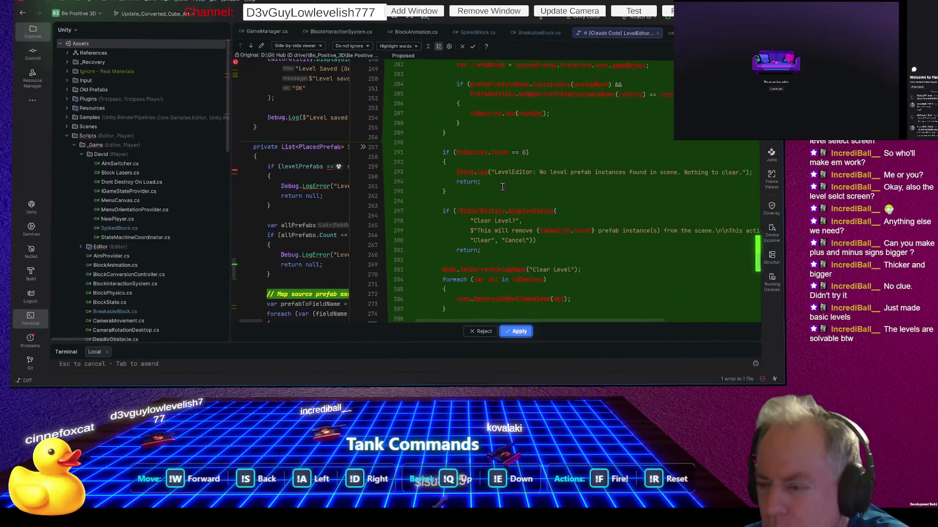
scroll(719, 161, "down", 2)
scroll(719, 161, "down", 2)
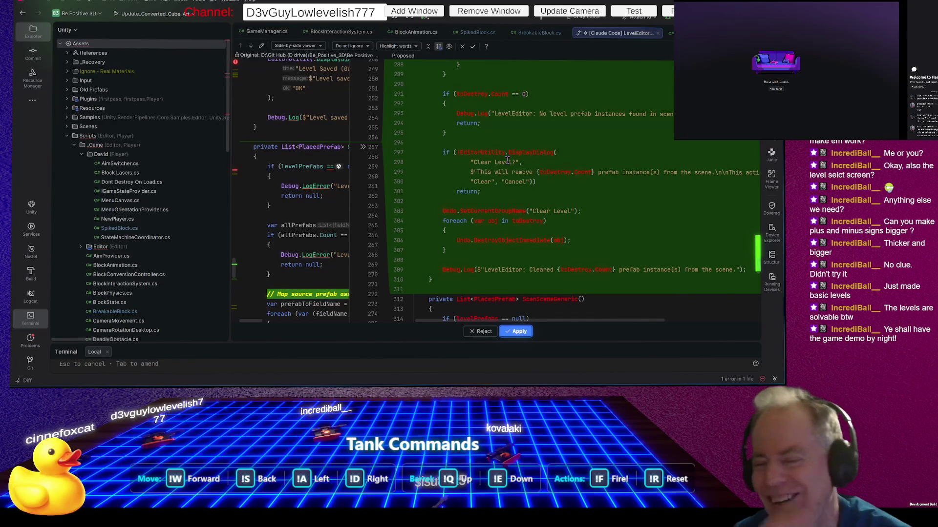
scroll(569, 180, "down", 2)
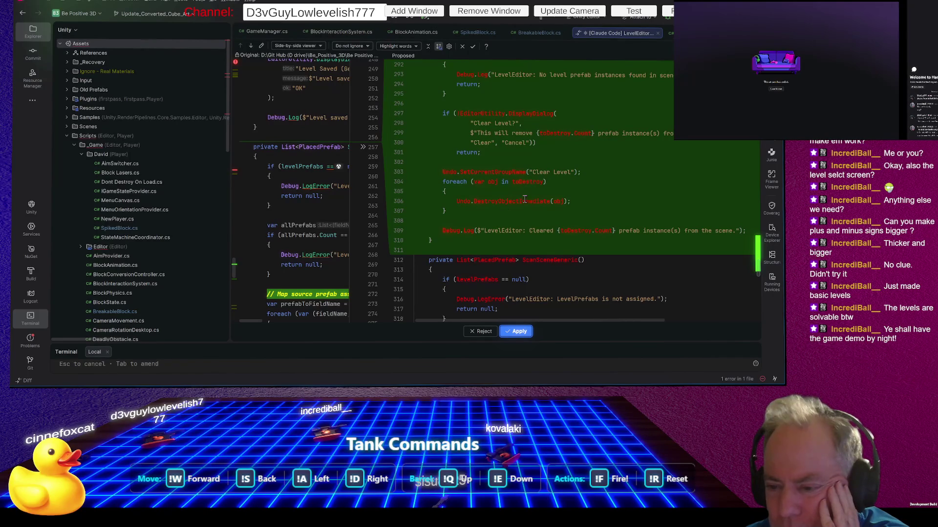
scroll(554, 283, "down", 1)
left_click(517, 332)
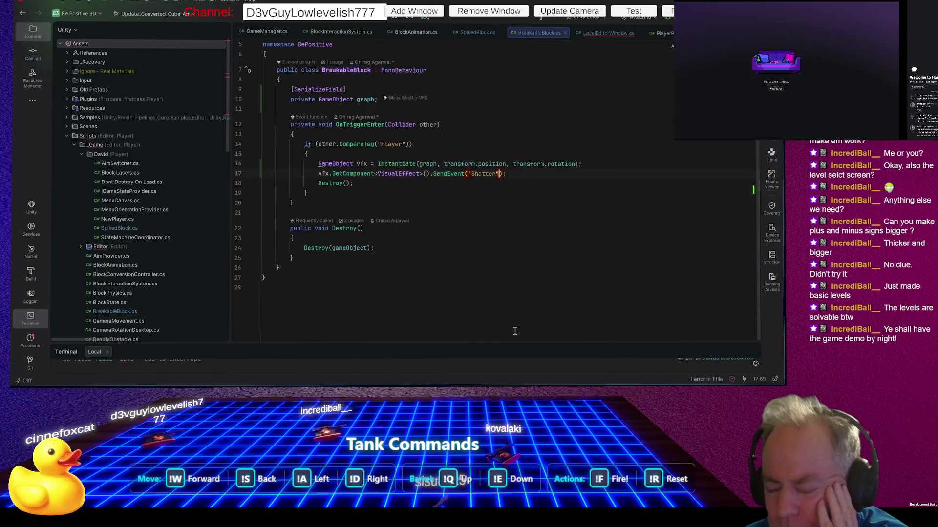
Step: Enlarge the Terminal to read Claude's completion summary, then return to Unity
mouse_move(481, 343)
left_mouse_down()
mouse_move(488, 180)
mouse_move(503, 158)
mouse_move(510, 166)
left_mouse_up()
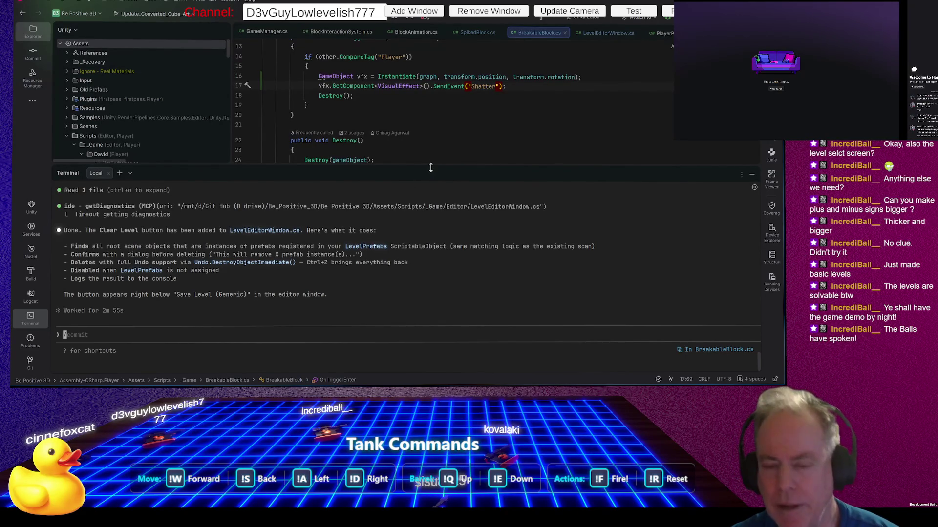
key("alt+Tab")
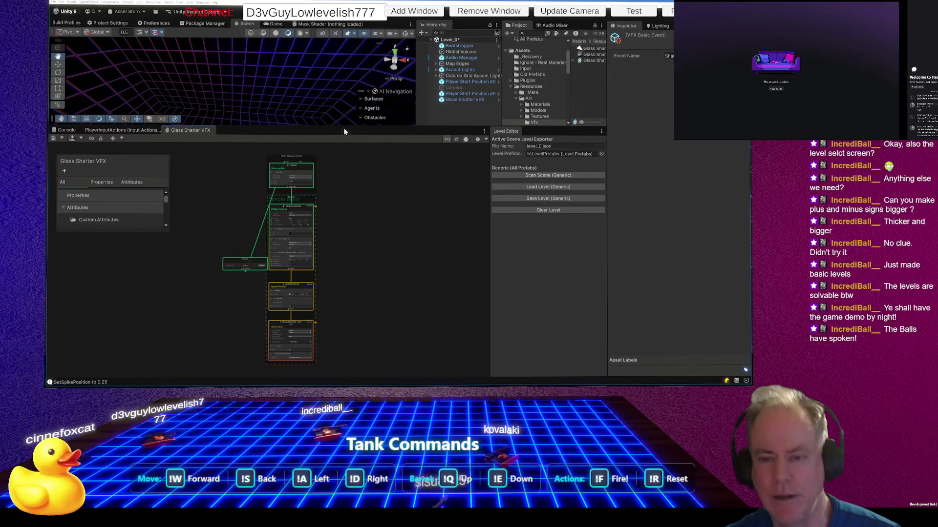
Step: Enlarge the Scene view, load the level with Load Level (Generic), and orbit to view the blocks
left_click_drag(345, 128, 350, 254)
mouse_move(326, 168)
left_mouse_down("alt")
mouse_move(325, 108)
mouse_move(337, 168)
left_mouse_up("alt")
left_click(561, 322)
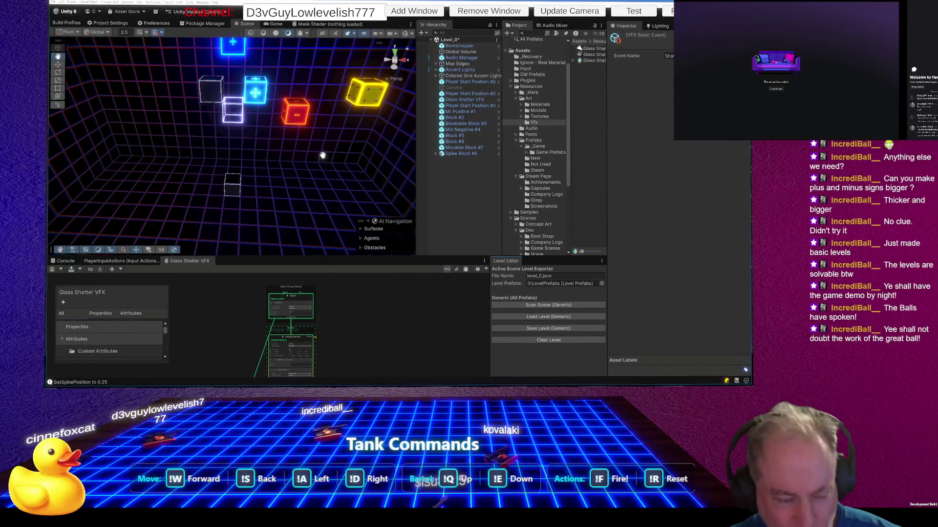
left_click_drag(322, 156, 332, 137, "alt")
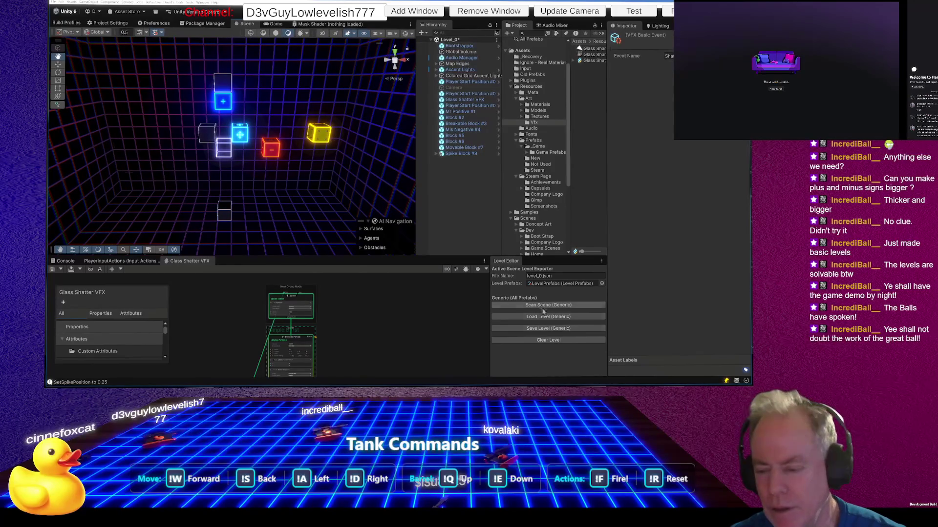
Step: Run Clear Level and confirm removing the 11 prefab instances
left_click(556, 340)
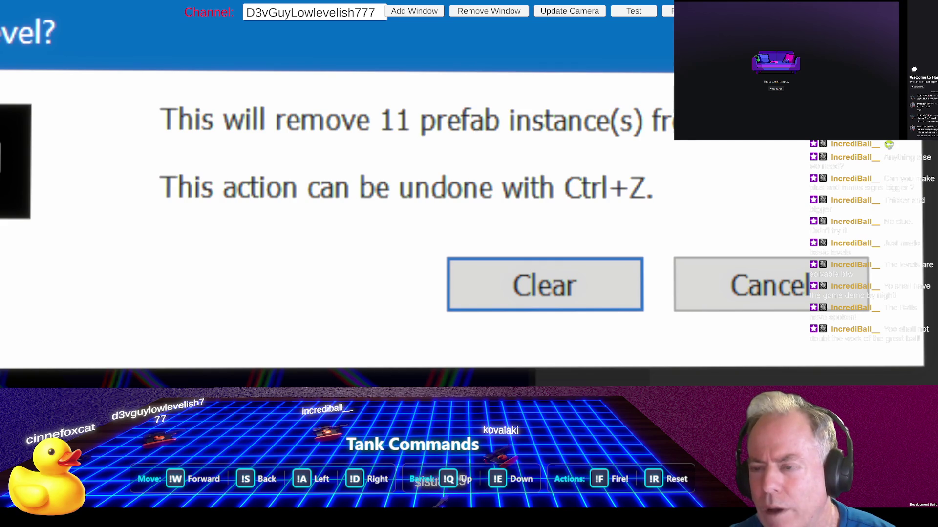
key("Return")
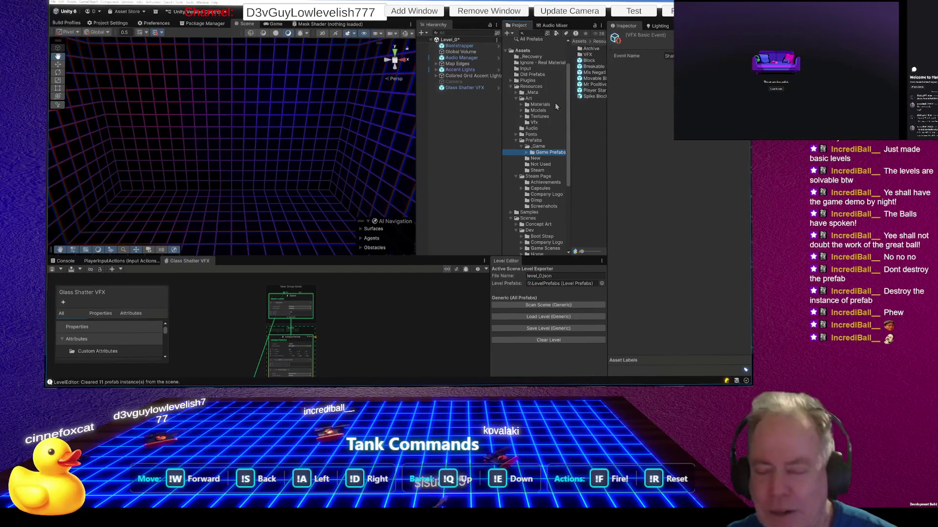
Step: Send Claude Code the note: Your message says, "Prefab" when you mean "Prefab Inatance"
key("alt+Tab")
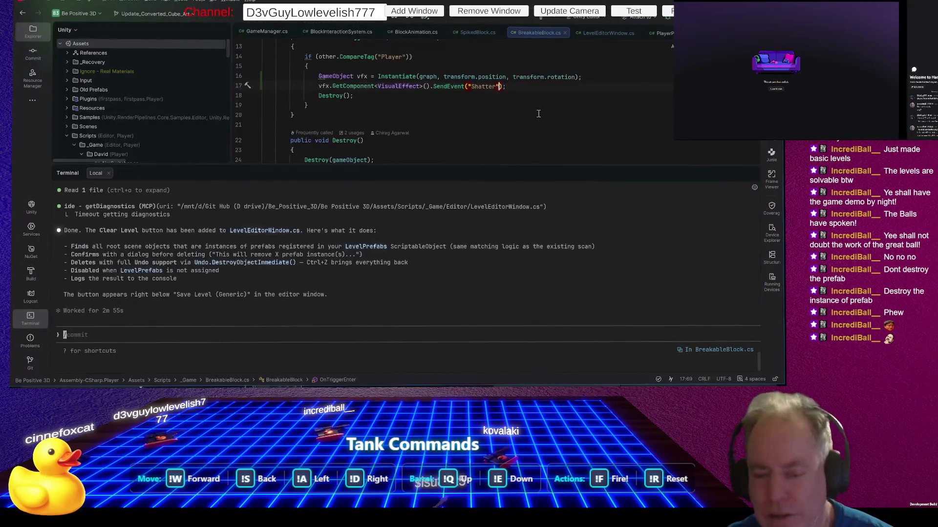
type("You")
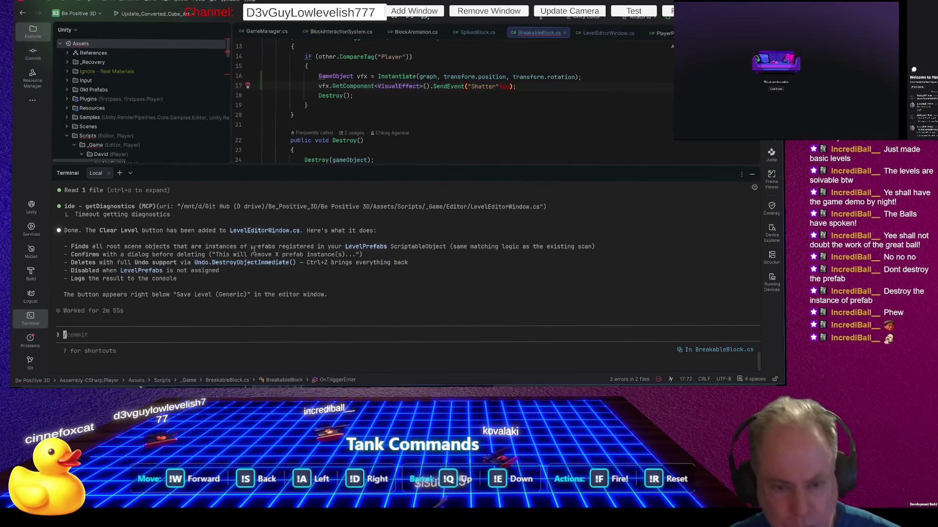
left_click(92, 346)
type("you say \"Prefab")
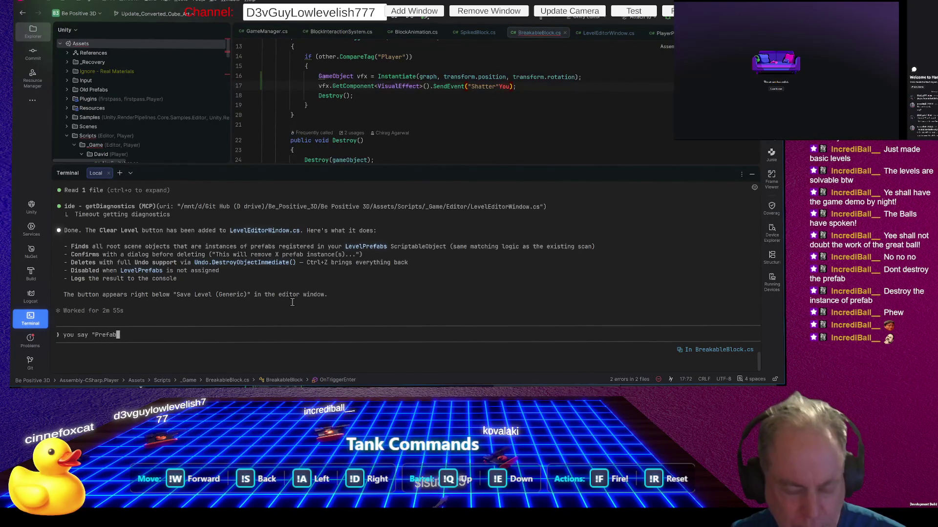
type("\" when you")
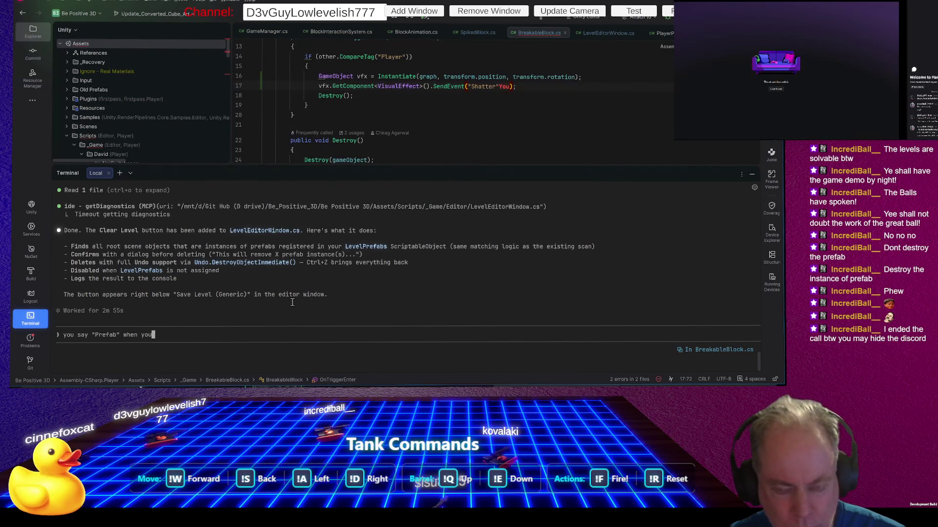
key("Home")
key("End")
key("BackSpace")
key("BackSpace")
key("BackSpace")
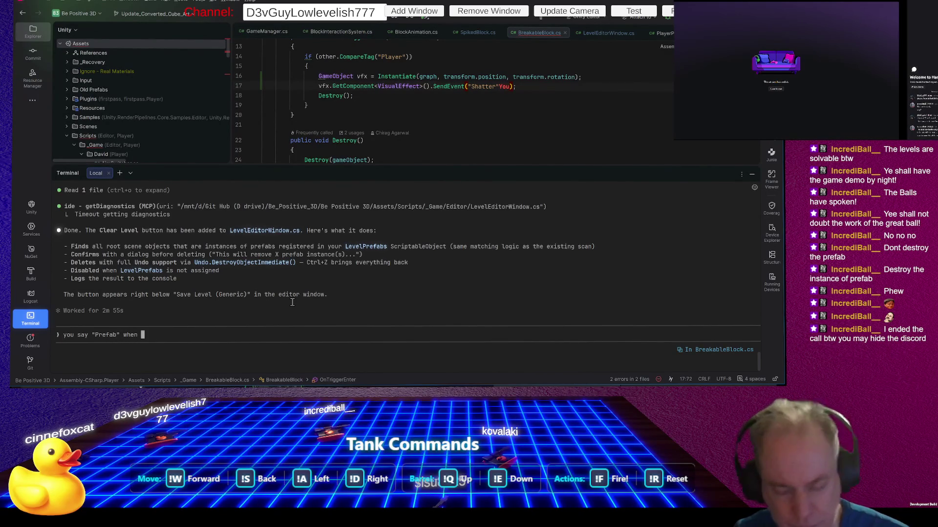
type("Your")
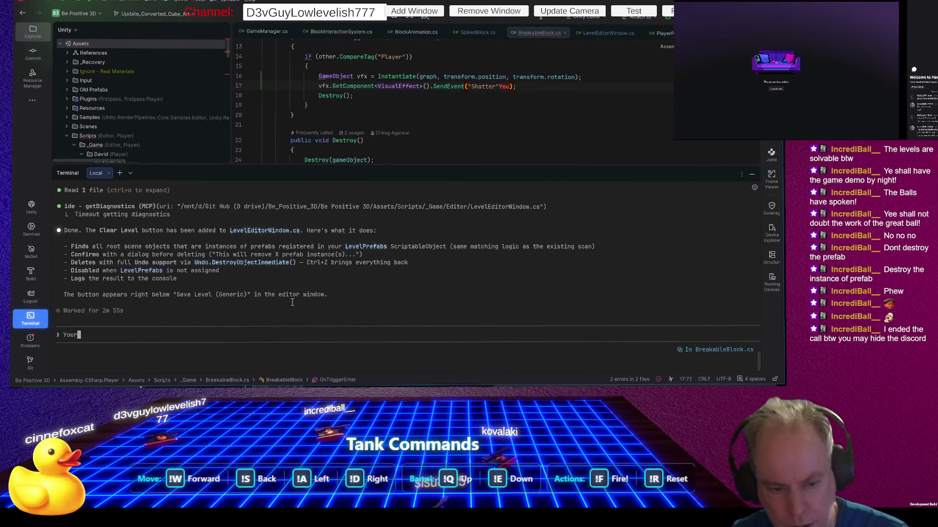
type(" message")
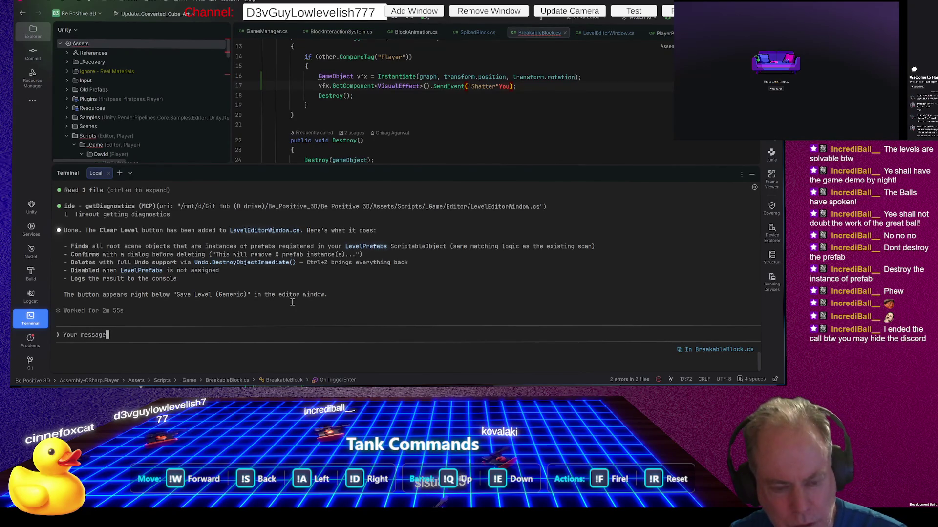
type(" says, \"Prefab")
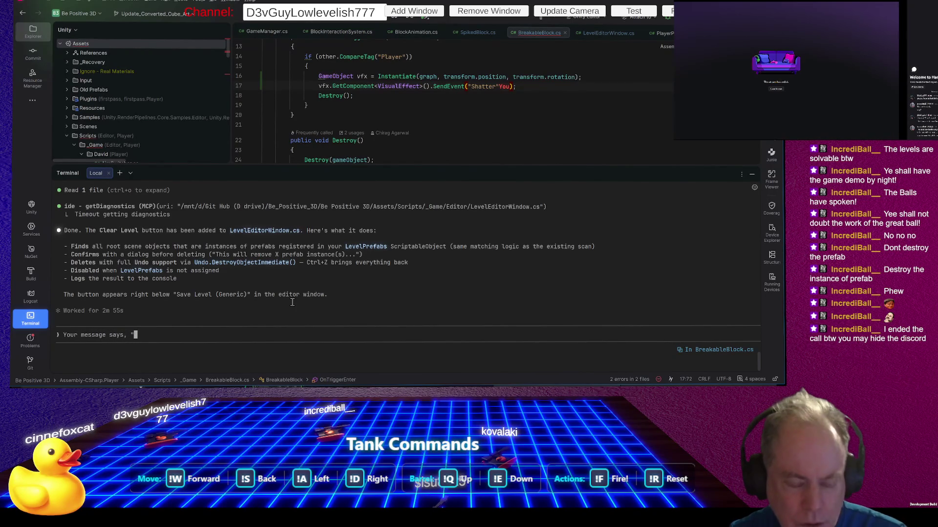
type("\" when you mean \"")
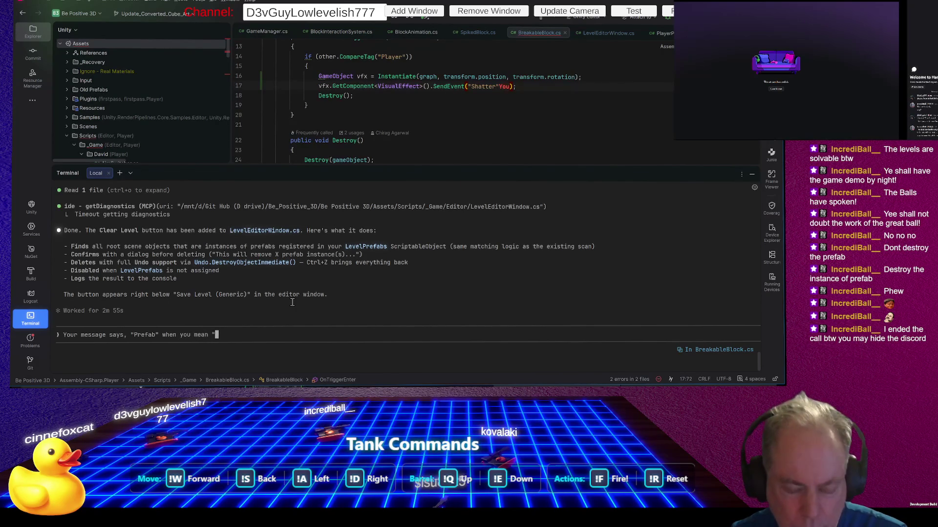
type("Prefab")
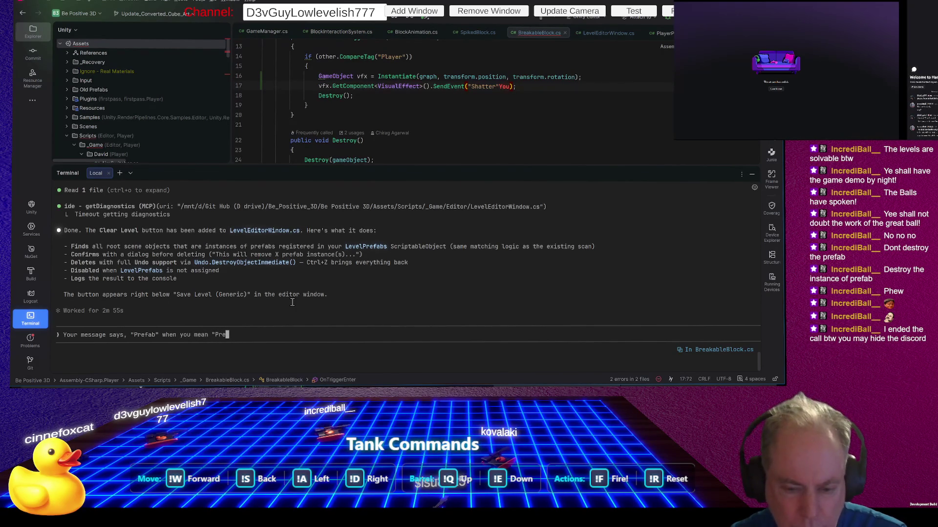
type(" Inatance")
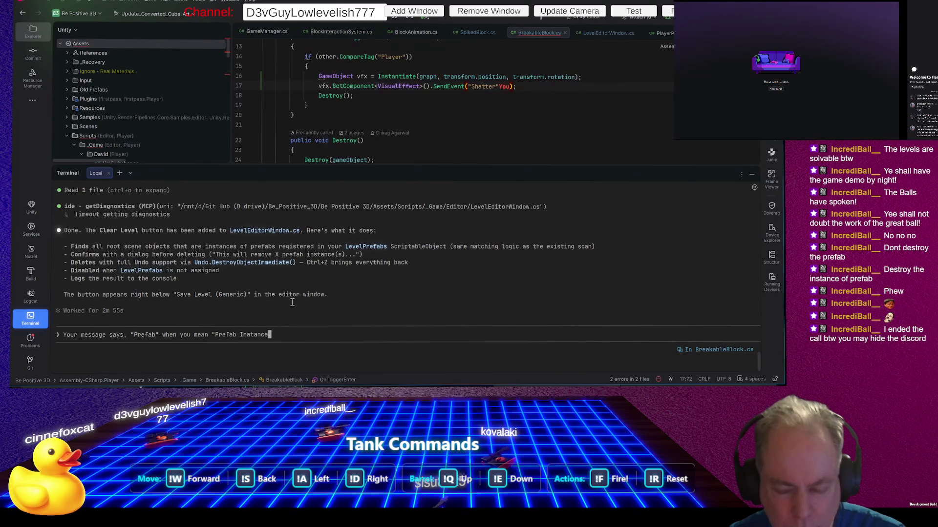
type("\"")
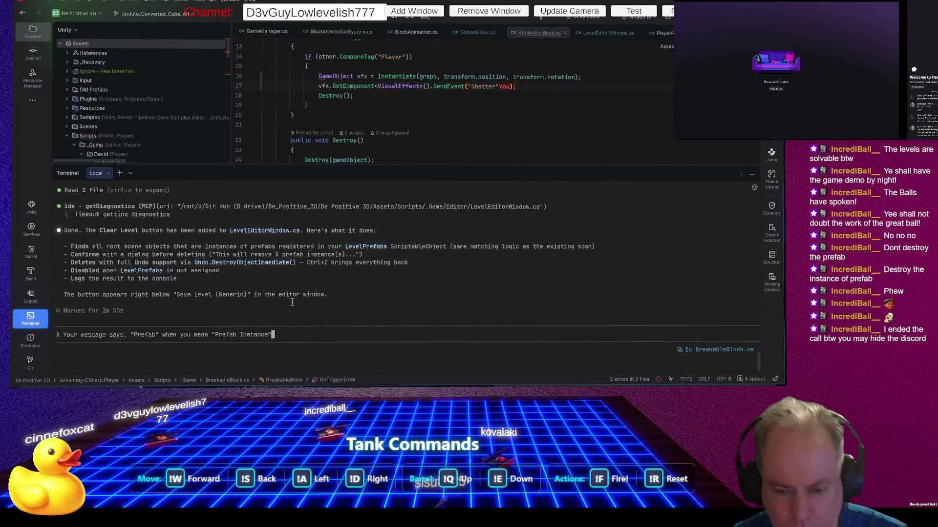
key("Return")
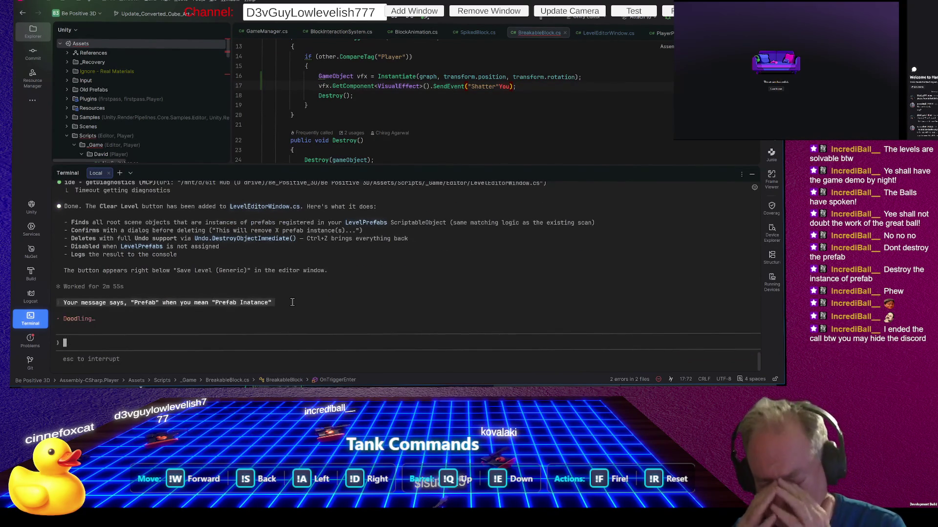
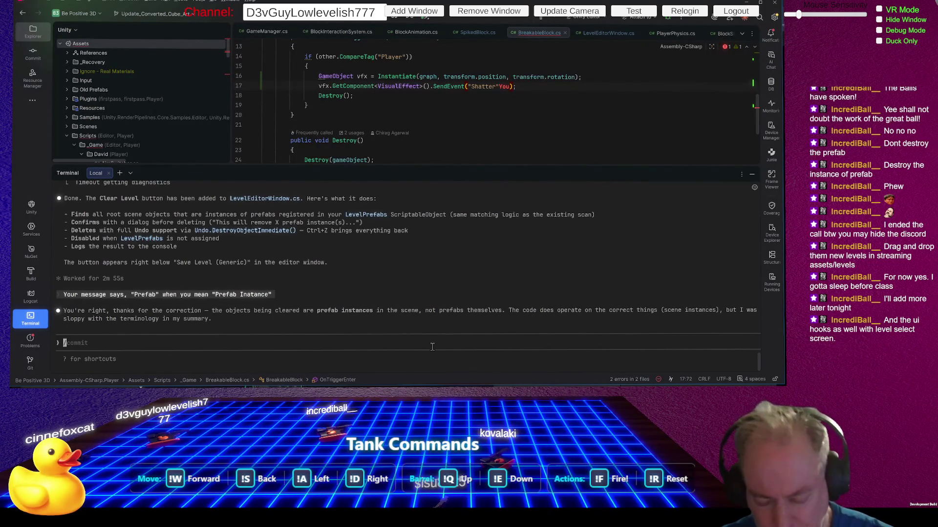
Step: Send the assistant the clarification 'I mean the messages in the Level Editor'
type("I mean ")
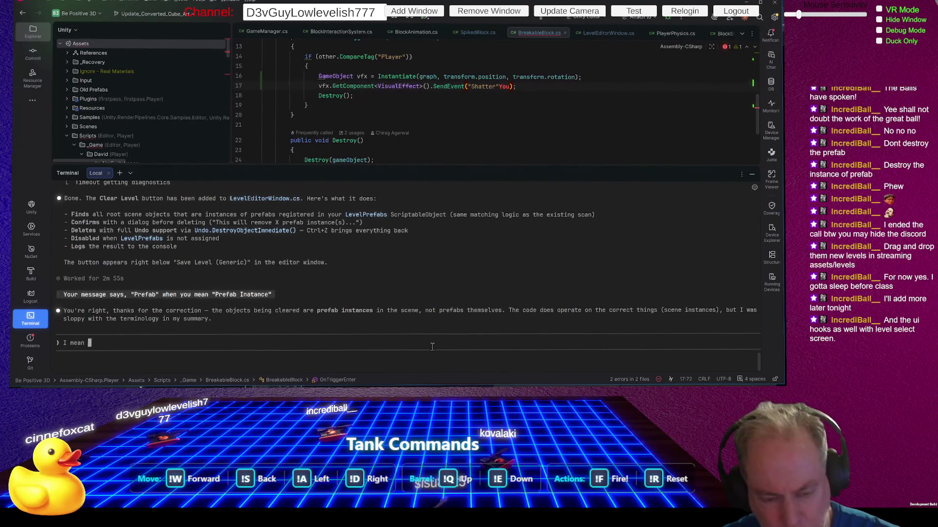
type("the message")
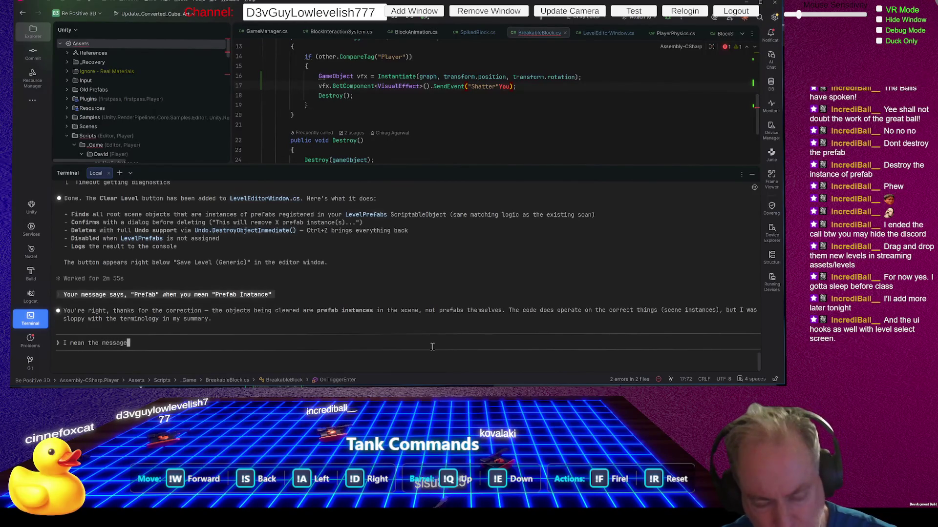
type("s in t")
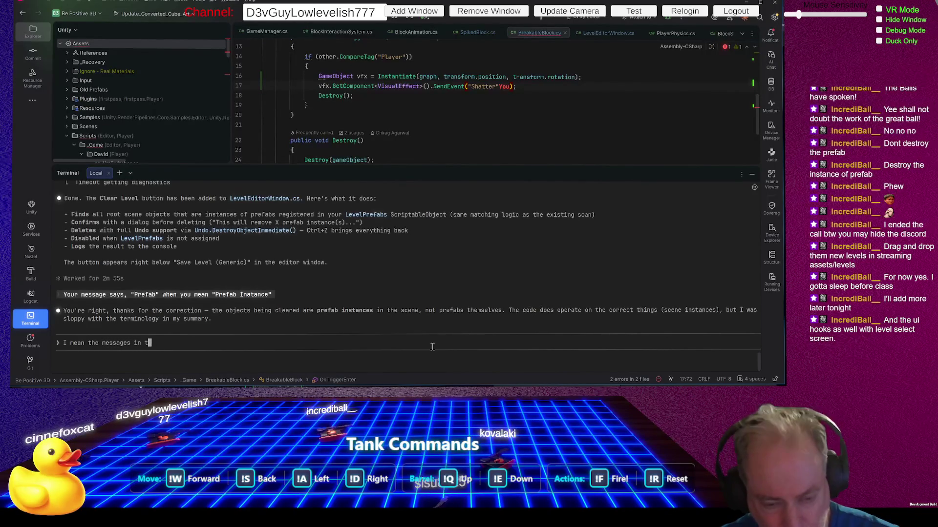
type("he editor")
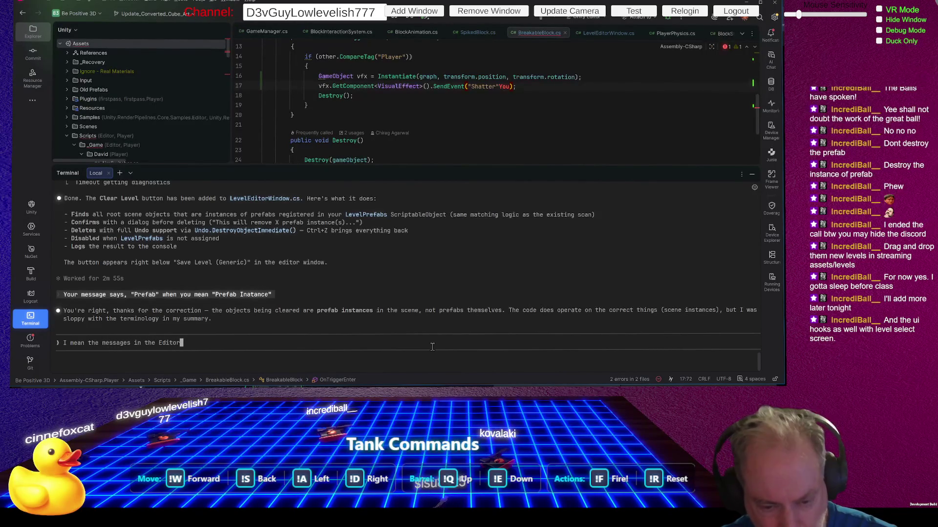
key("ctrl+Left")
key("Delete")
type("LevelE")
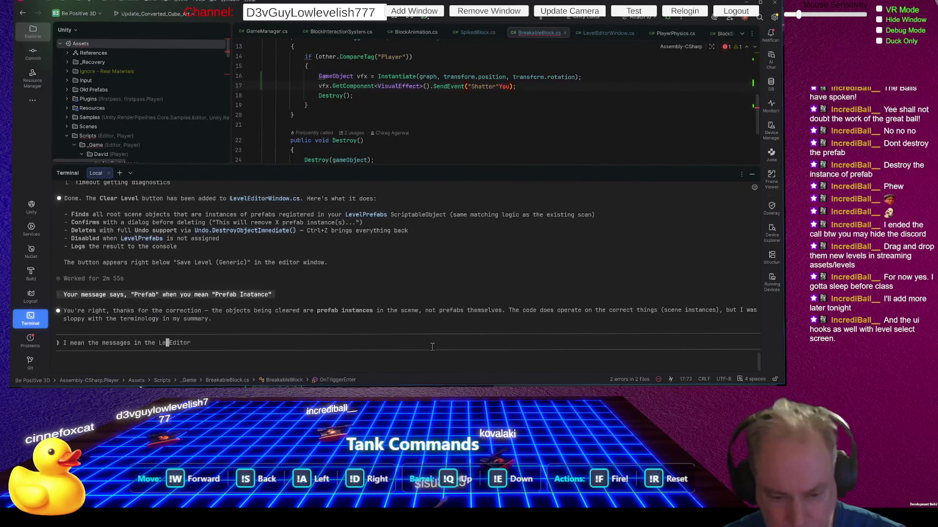
key("Left")
key("Return")
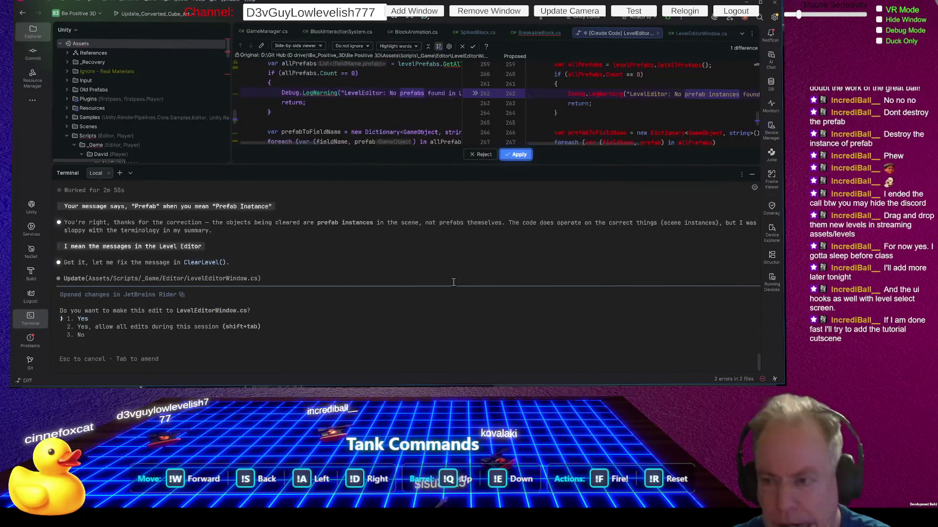
Step: Enlarge the diff viewer and apply the LevelEditorWindow.cs warning change to 'No prefab instances found'
left_click_drag(450, 167, 453, 231)
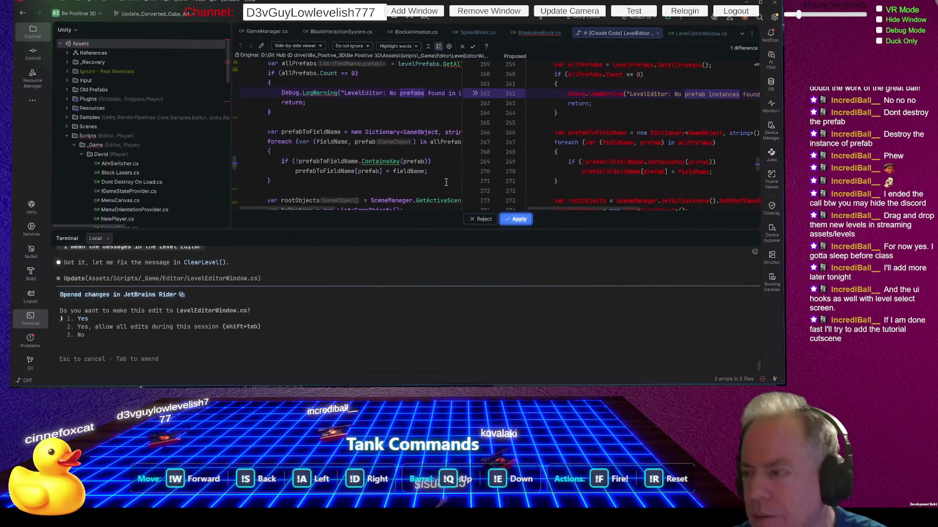
mouse_move(442, 201)
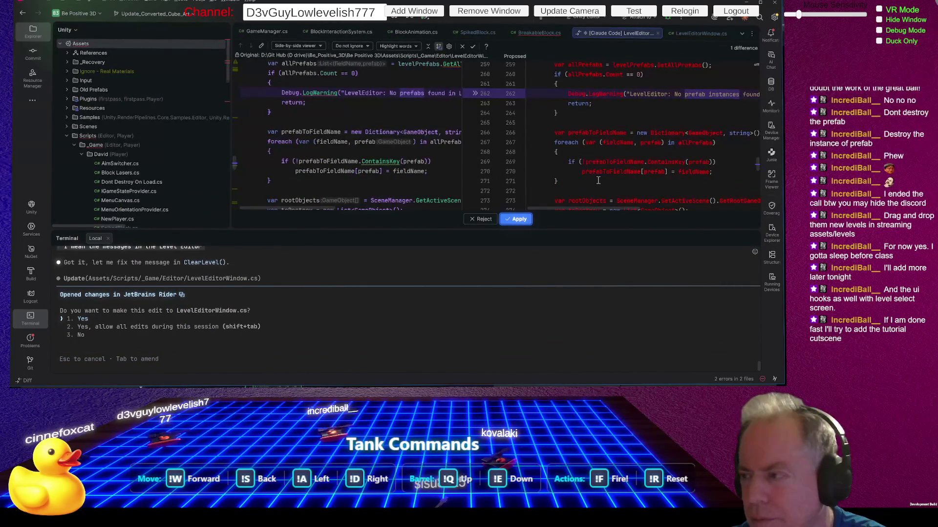
left_click(521, 220)
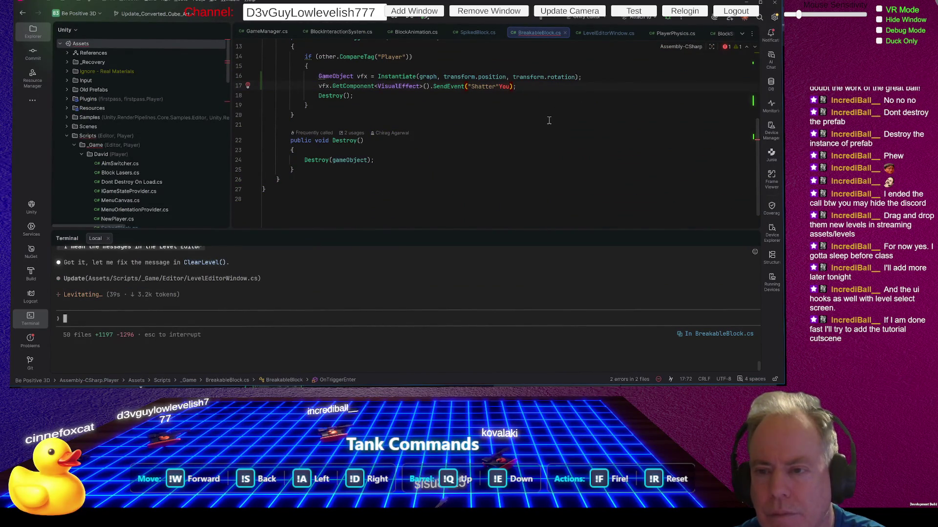
Step: Remove the stray 'You' on line 17 and reply 'No, the one you changed were in fact Prefabs, not Instances'
key("BackSpace")
key("BackSpace")
key("BackSpace")
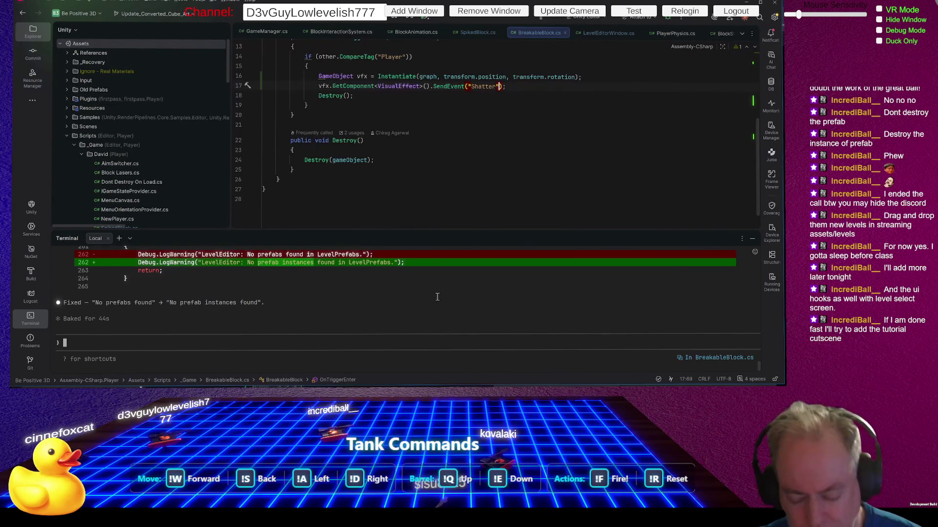
type("N")
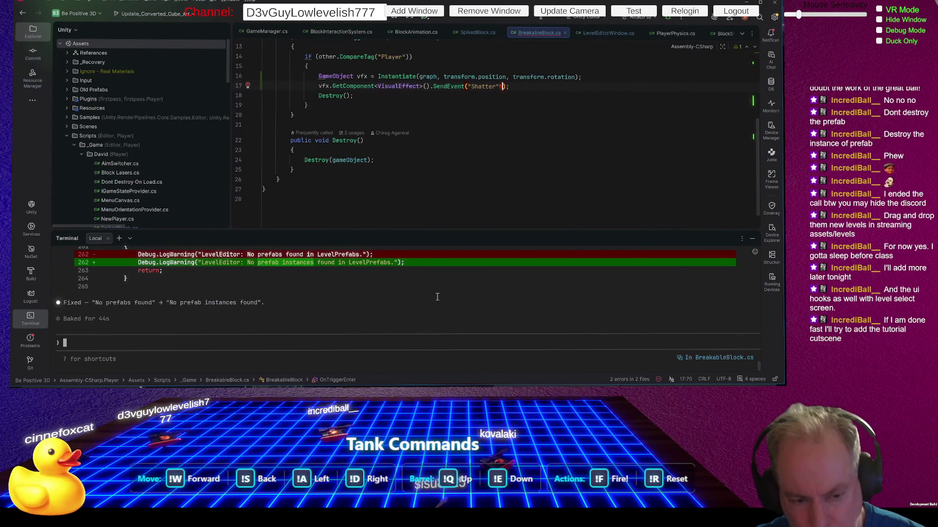
left_click(242, 345)
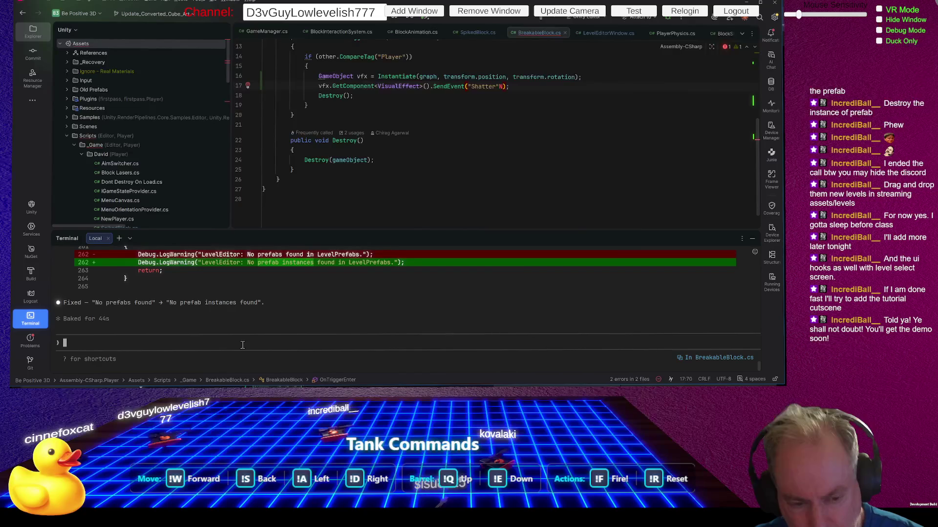
type("N")
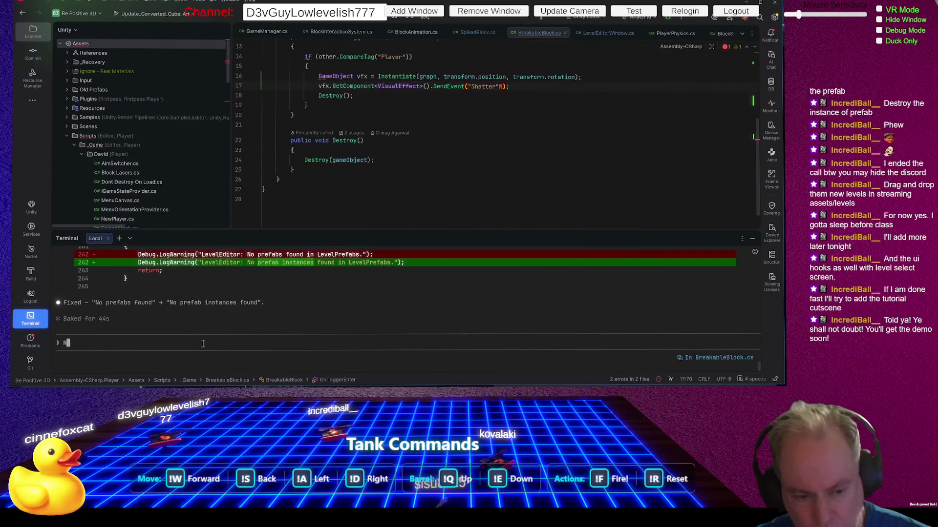
type("o, the one")
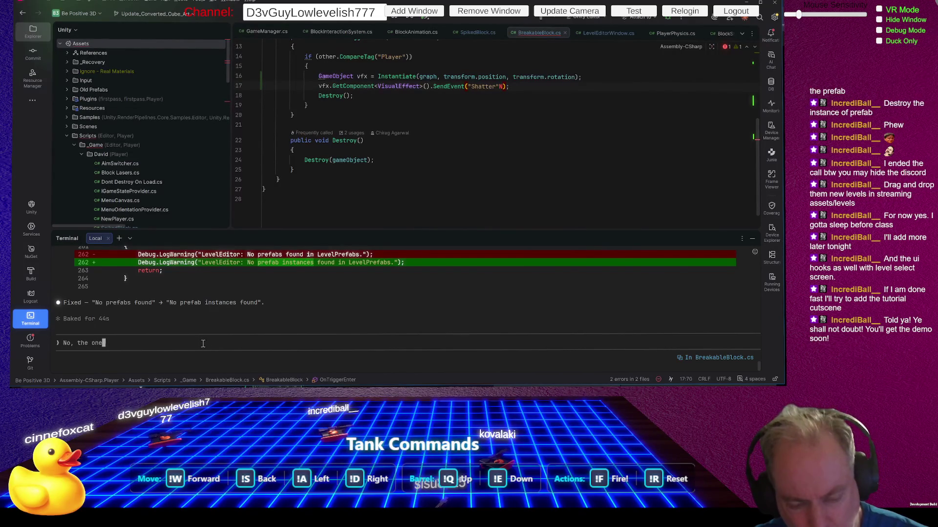
type(" you change")
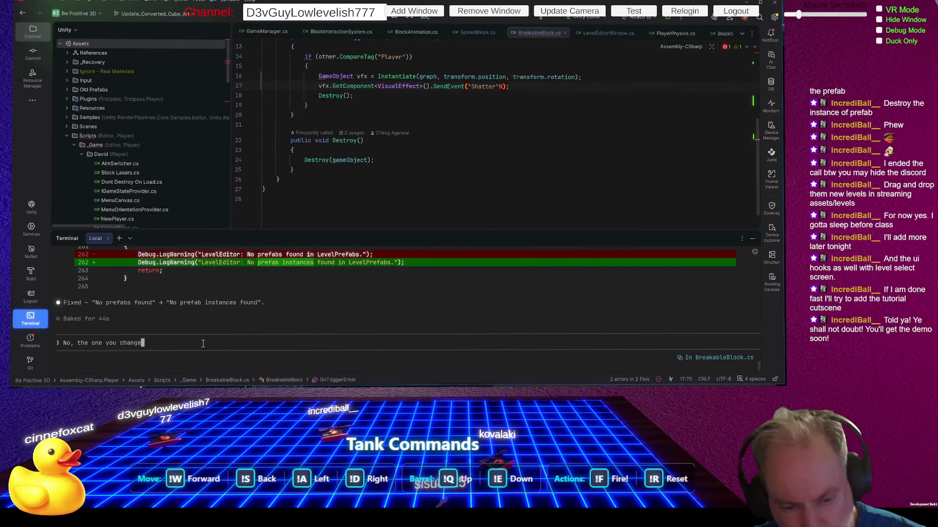
type("d were")
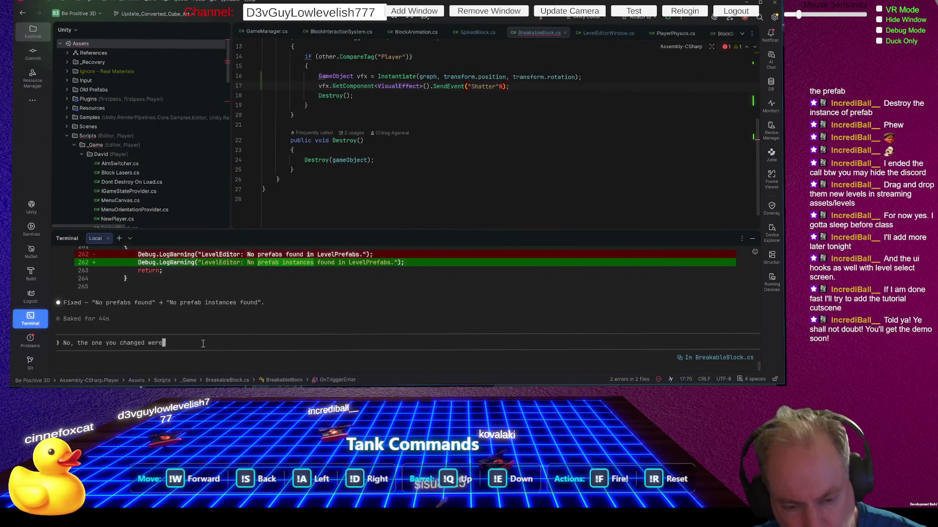
type(" in fact")
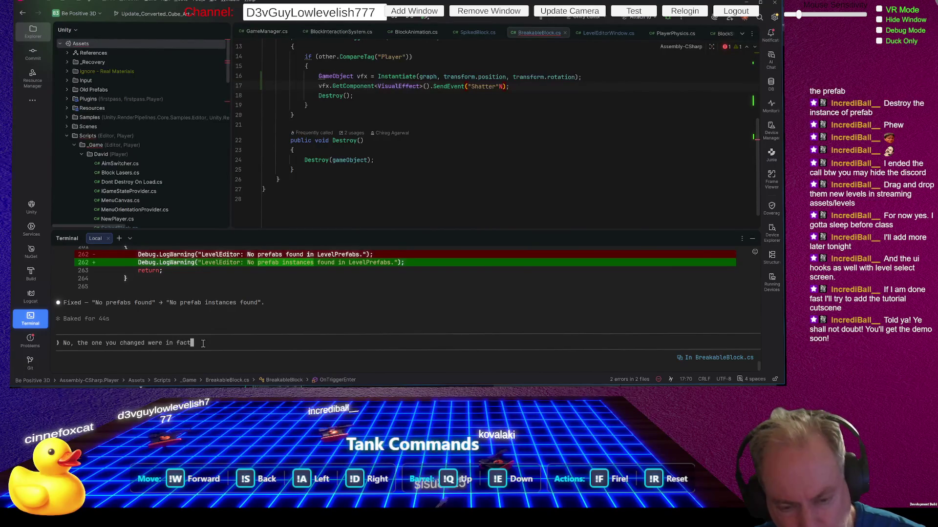
type(" Prefab")
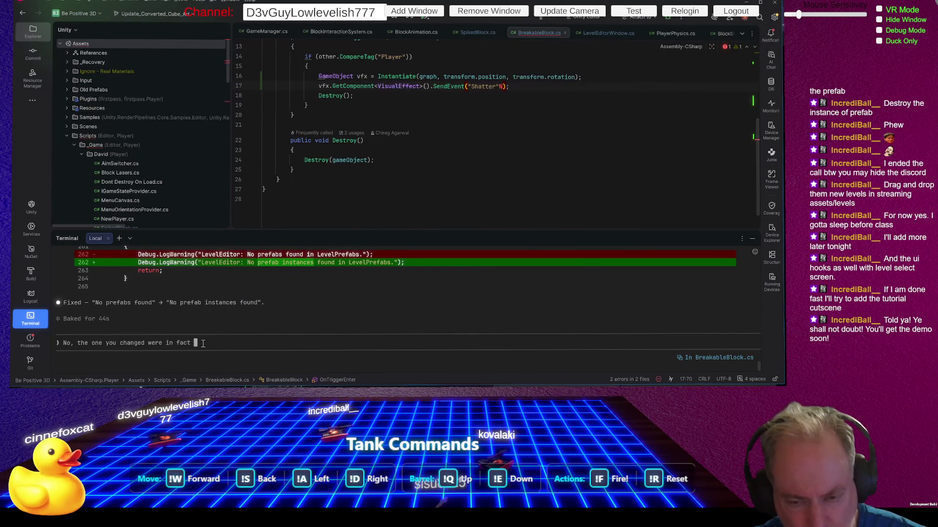
type("s")
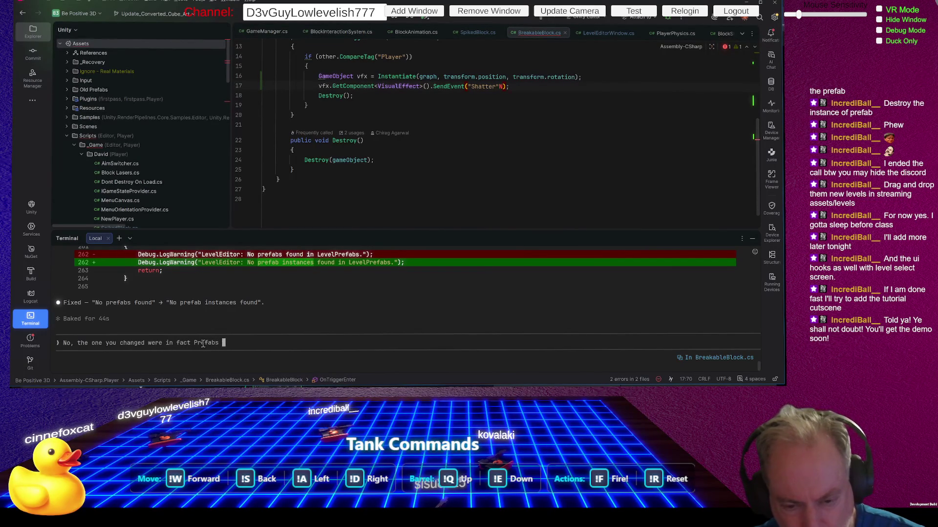
type(", not In")
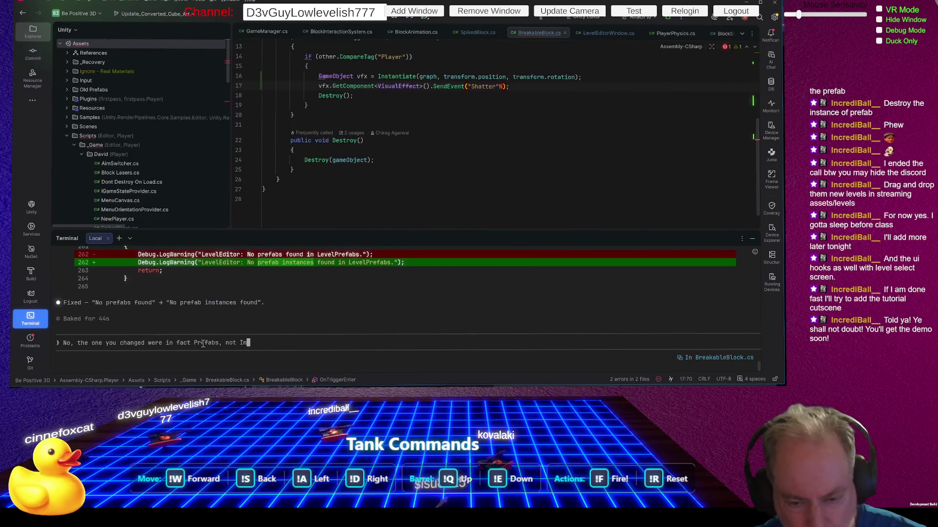
type("stances")
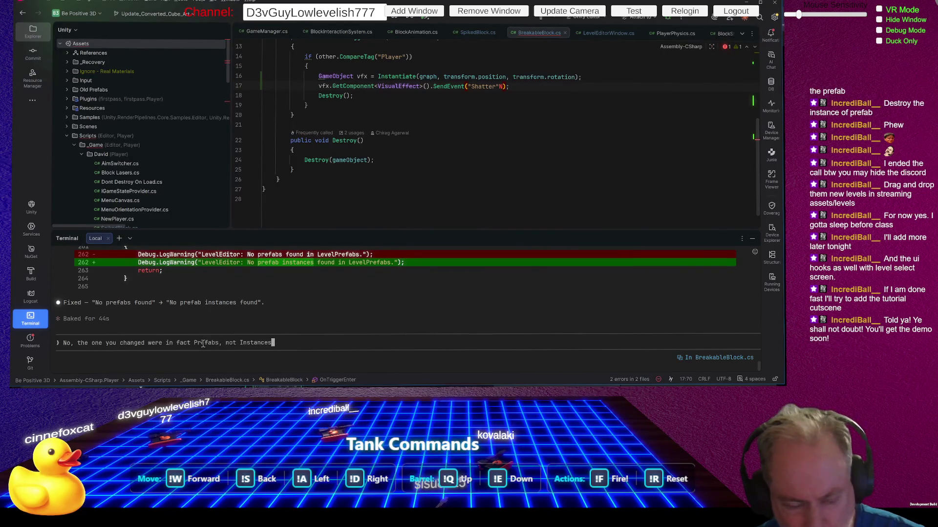
key("Return")
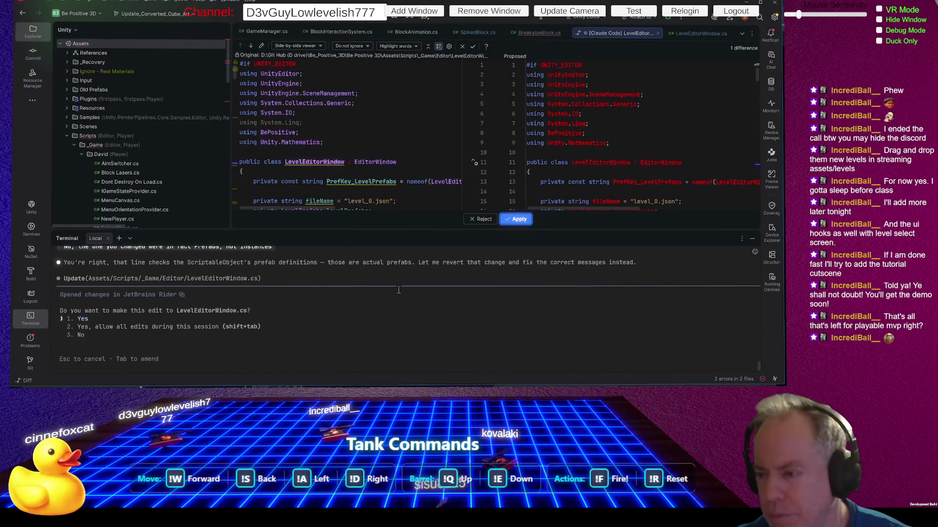
Step: Review the diff and apply the revert to 'No prefabs found in LevelPrefabs.'
scroll(605, 144, "down", 2)
scroll(605, 144, "down", 20)
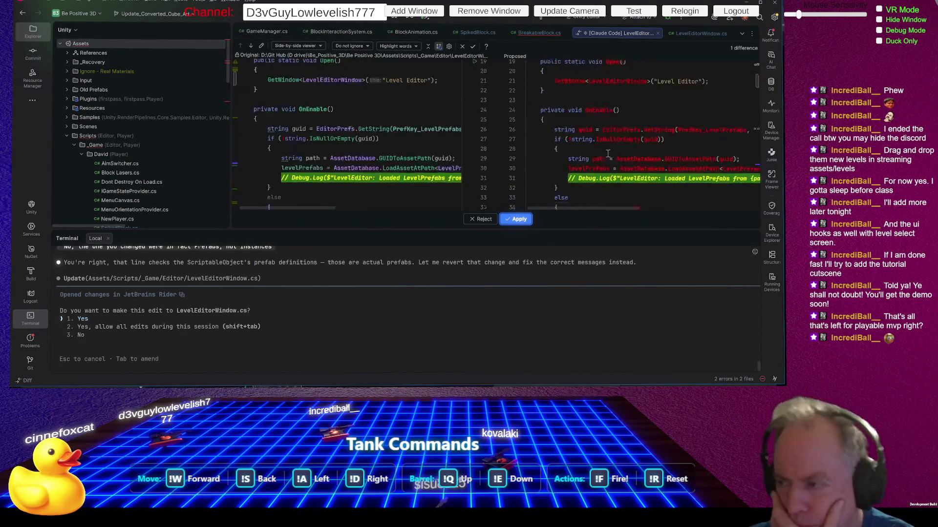
scroll(610, 157, "down", 20)
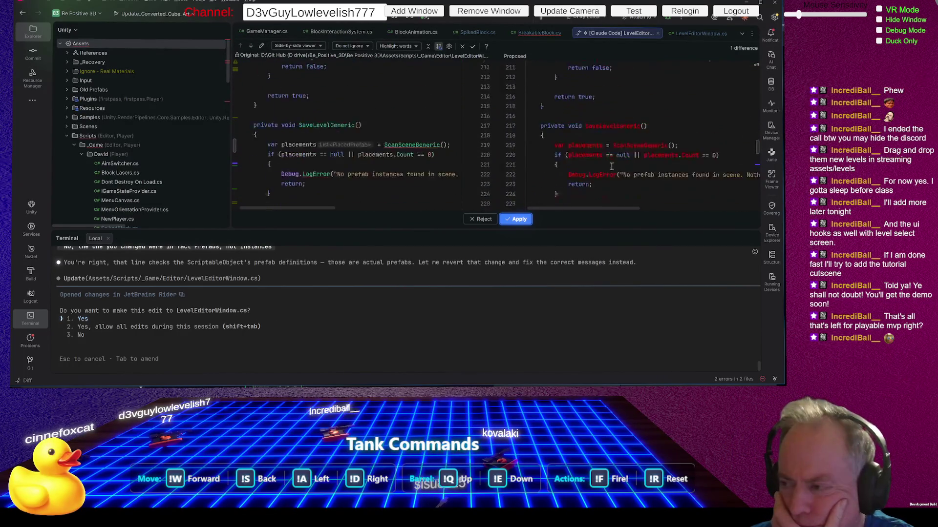
scroll(613, 170, "down", 1)
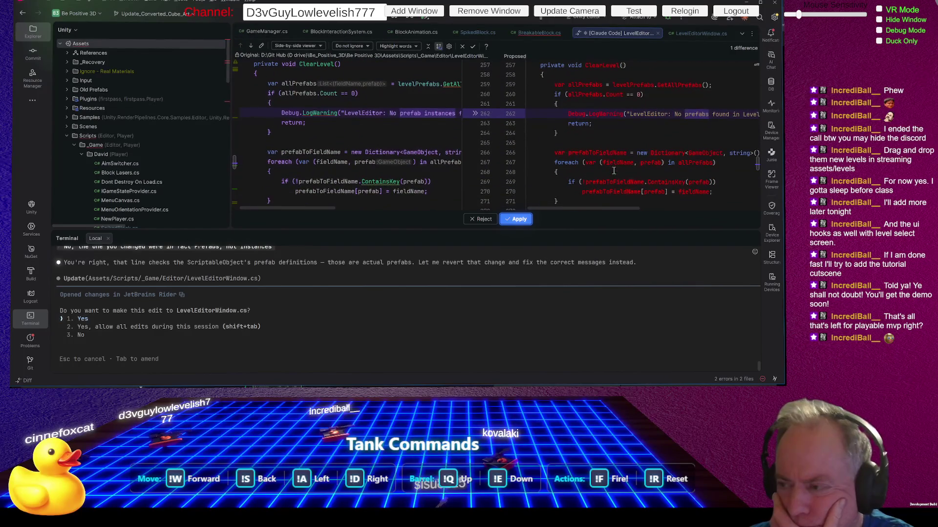
left_click(518, 219)
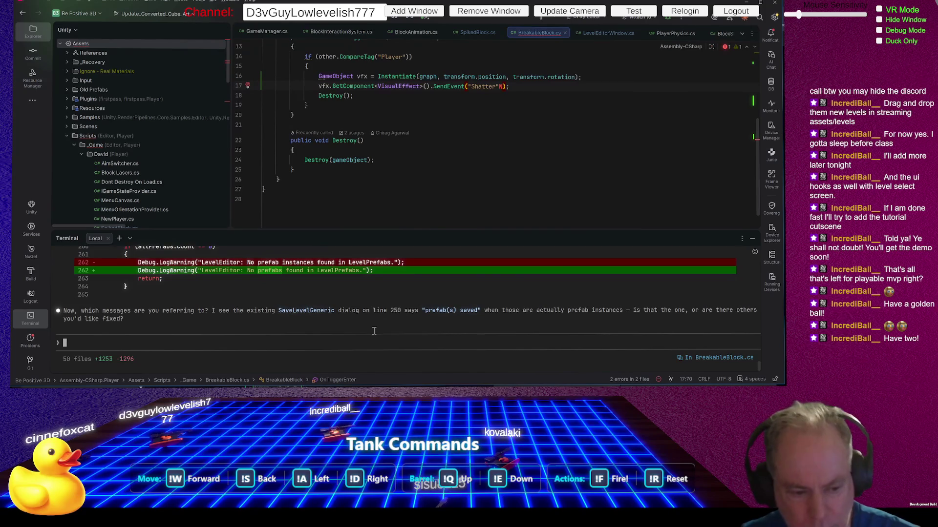
Step: Reply 'I think it's in the Clear Level function' to the assistant, then return to Unity
left_click(261, 344)
type("I ")
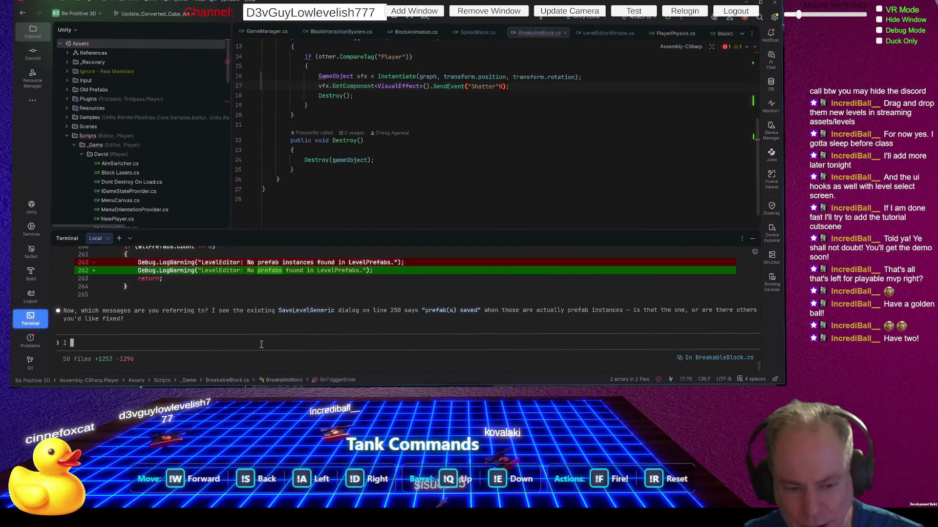
type("think it's ")
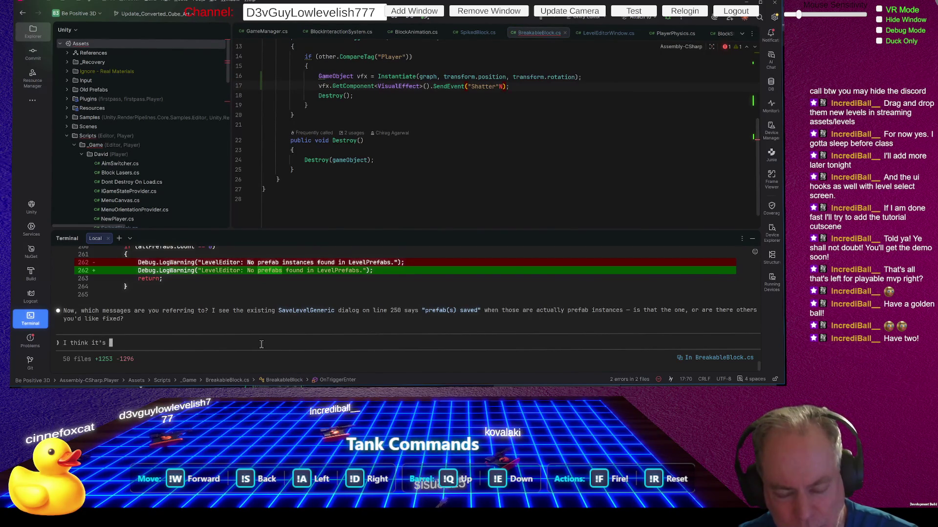
type("in the Clear")
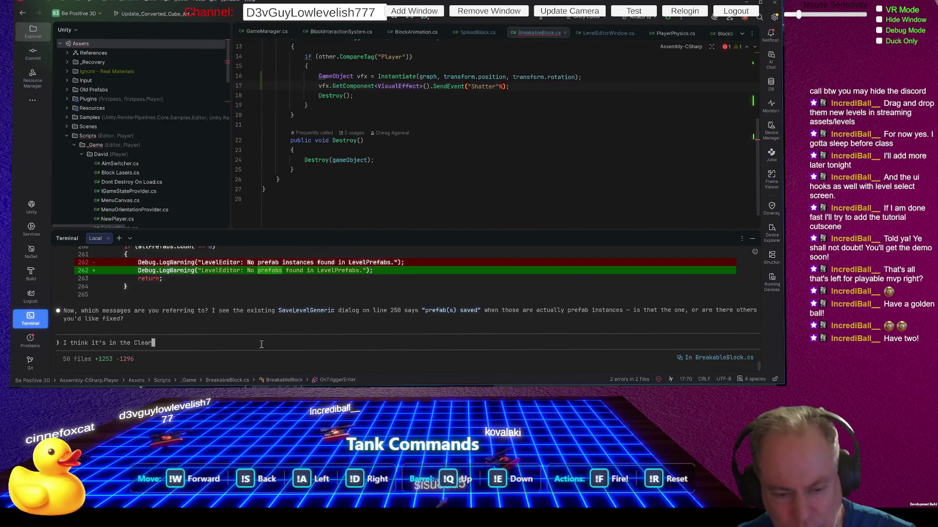
type(" Level function")
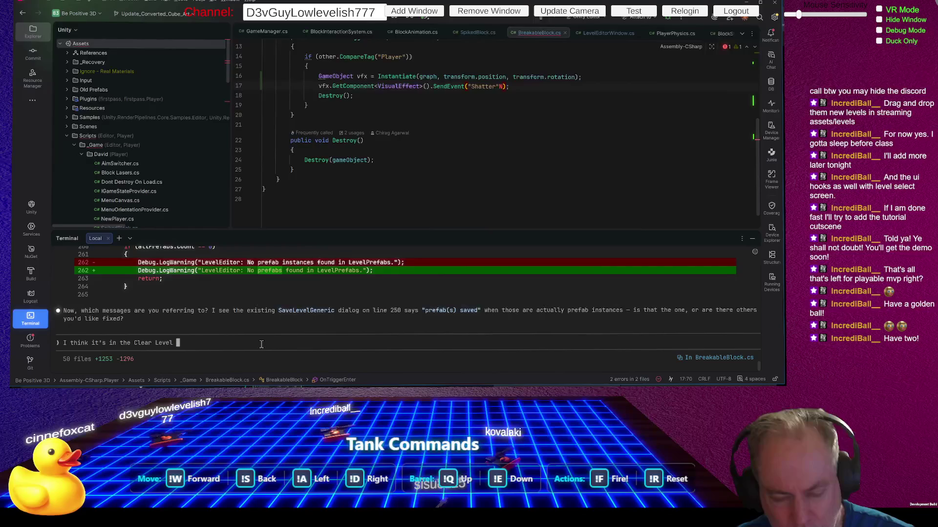
key("Return")
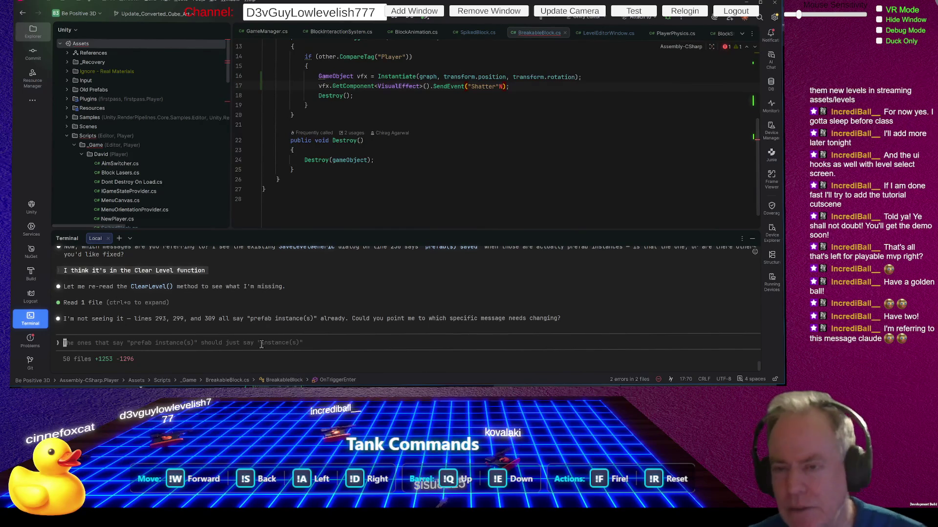
key("alt+Tab")
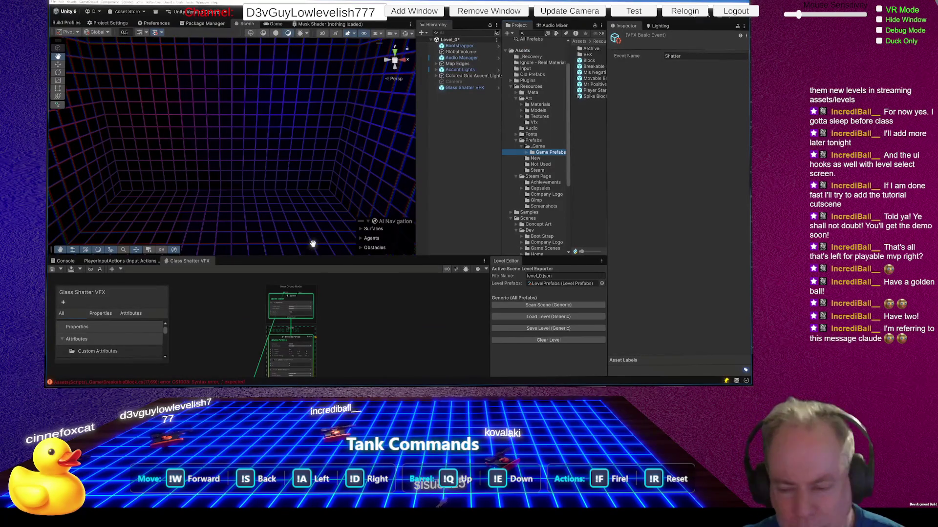
Step: Add the missing quote after "Shatter" flagged by the CS1003 error, recompile, and try Clear Level
left_click(68, 261)
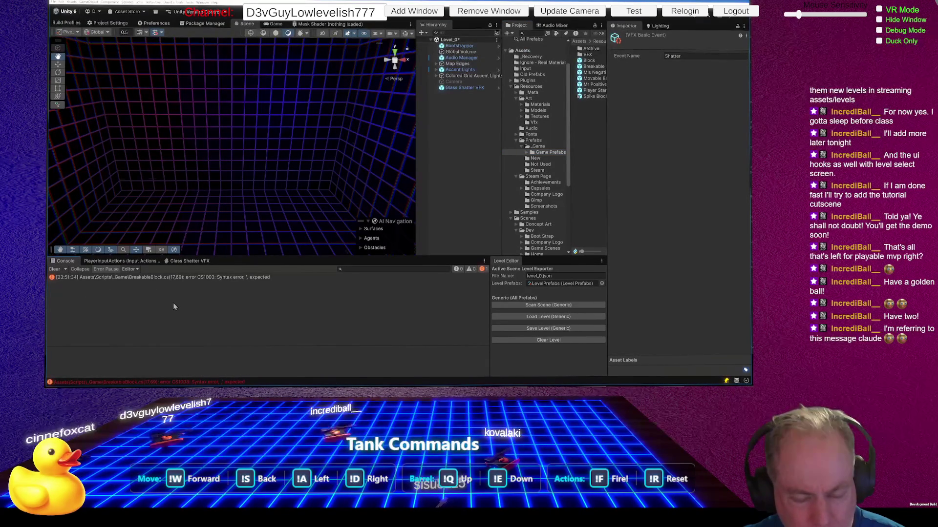
double_click(189, 277)
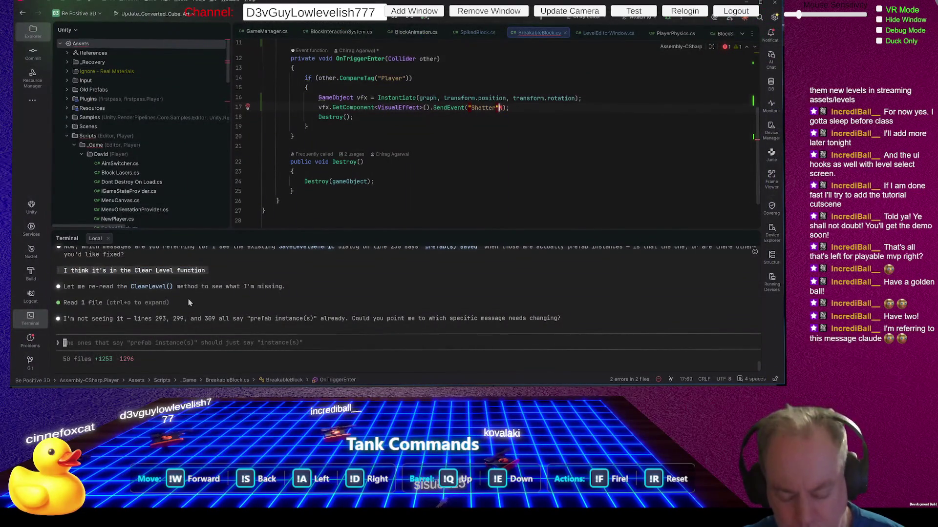
type("\"")
key("alt+Tab")
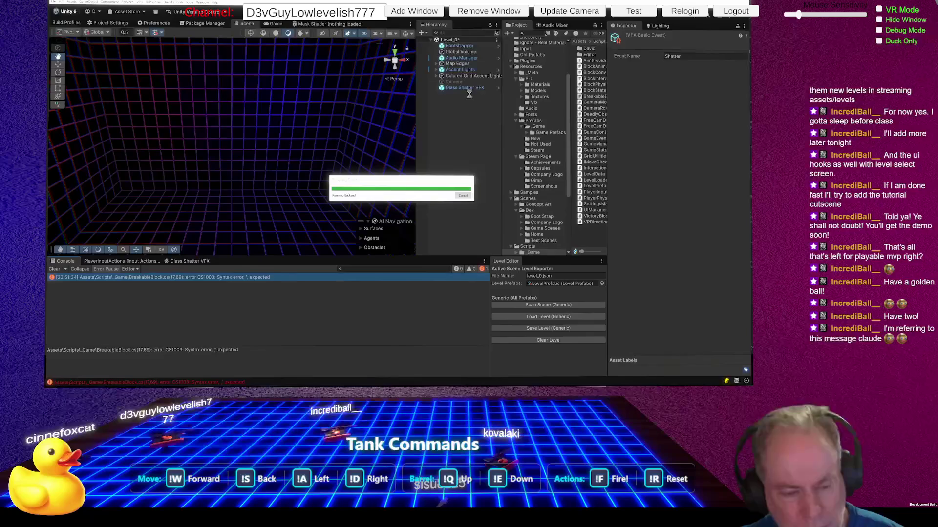
left_click(564, 341)
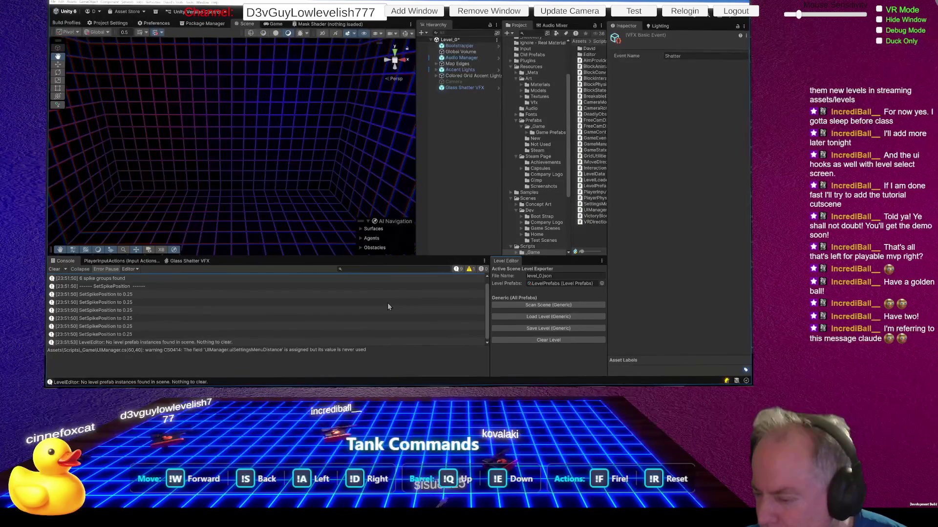
Step: Load level_0 via Load Level (Generic), then run Clear Level on it
left_click(563, 317)
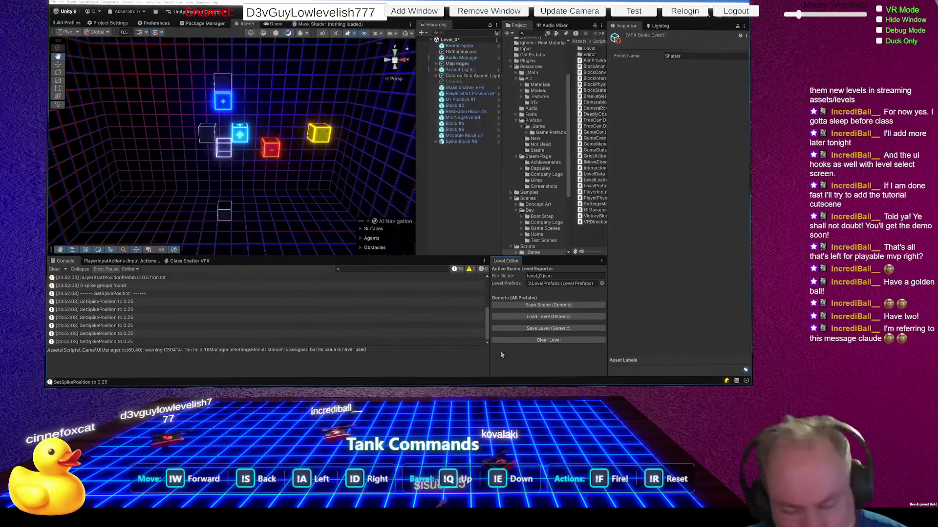
left_click(554, 341)
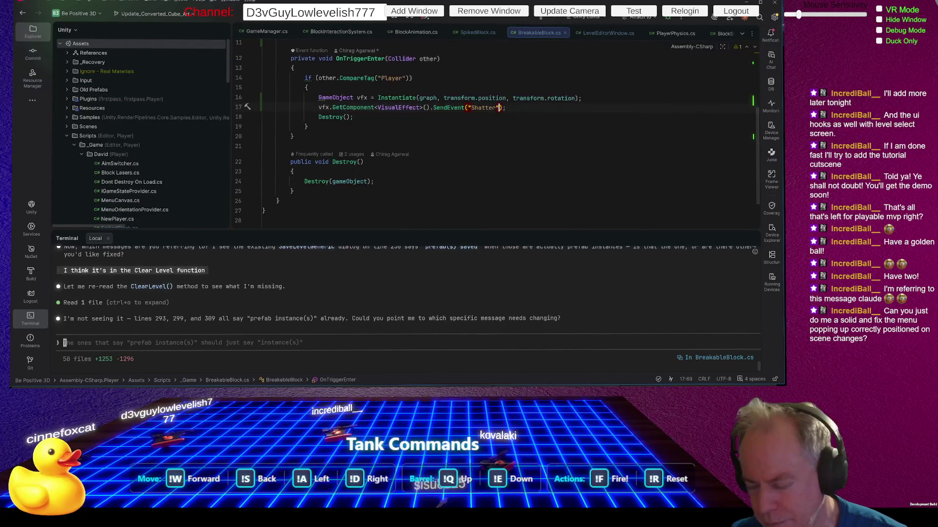
mouse_move(630, 386)
left_click(630, 367)
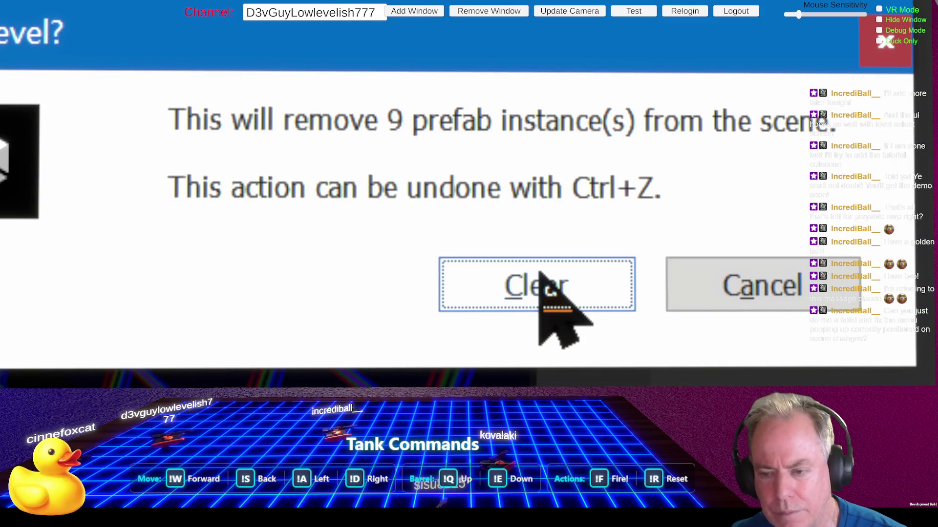
Step: Confirm clearing the 9 prefab instances and enter play mode
left_click(562, 305)
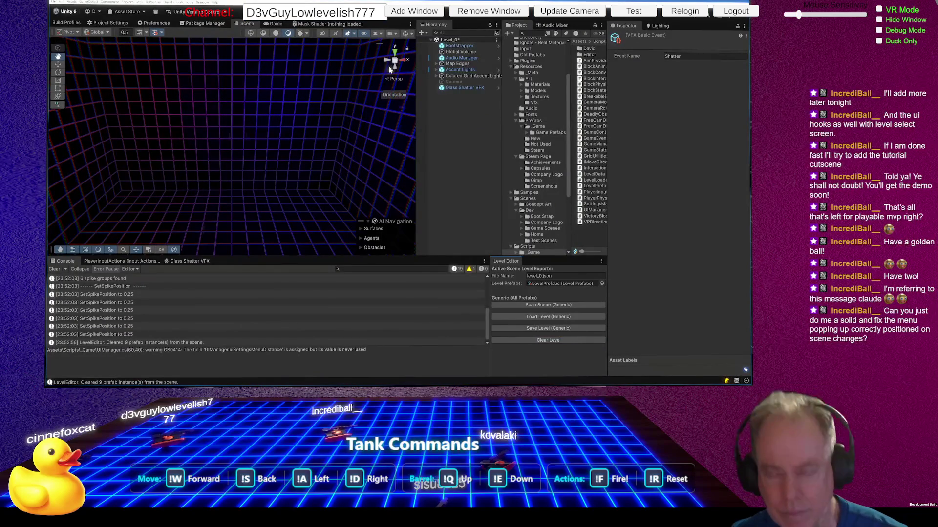
left_click(390, 17)
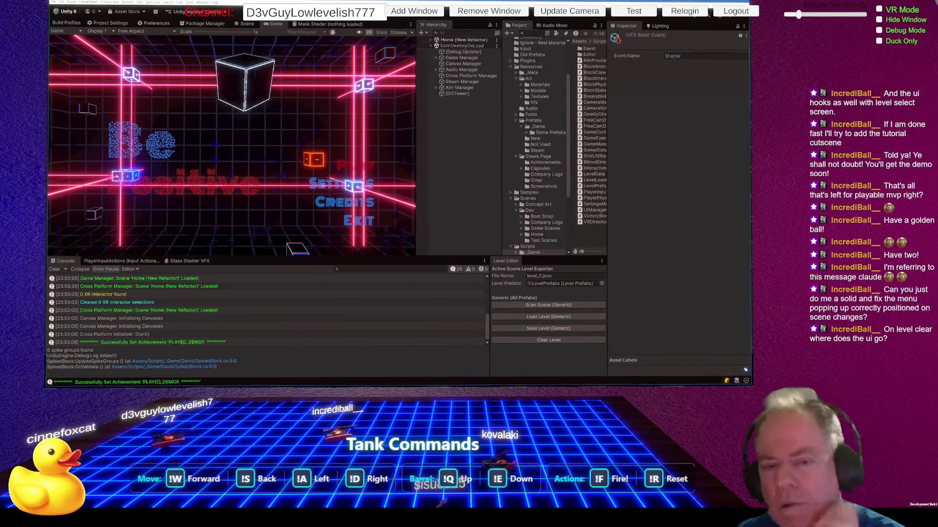
Step: Play Level_0 from the main menu to Level Completed, then stop play mode
left_click(355, 166)
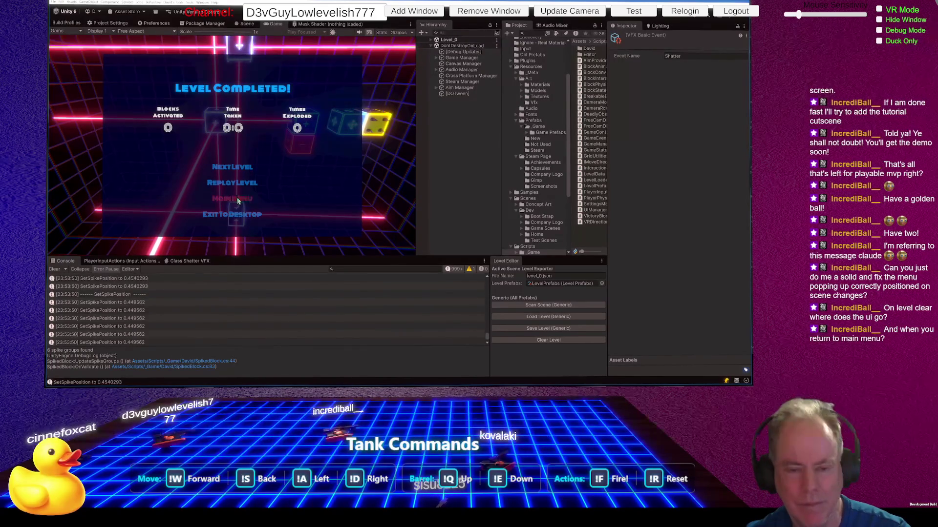
left_click(392, 16)
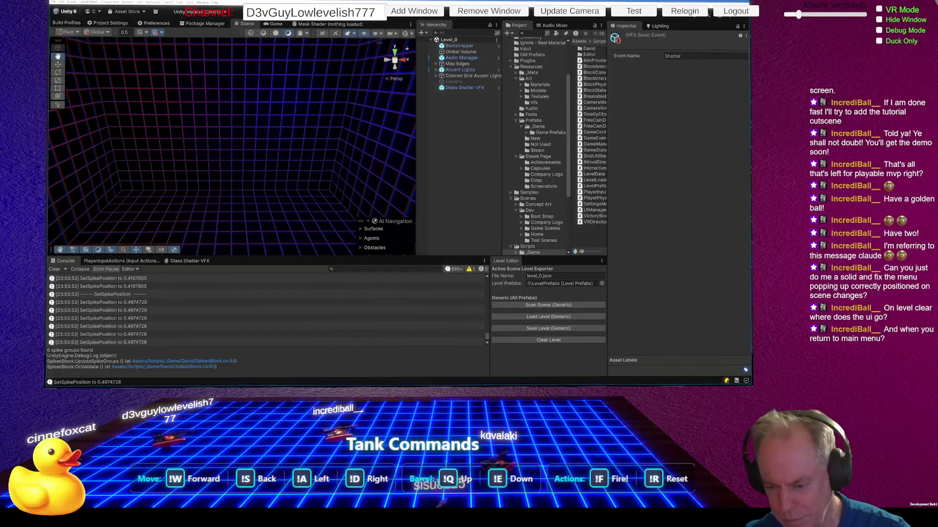
key("alt+Tab")
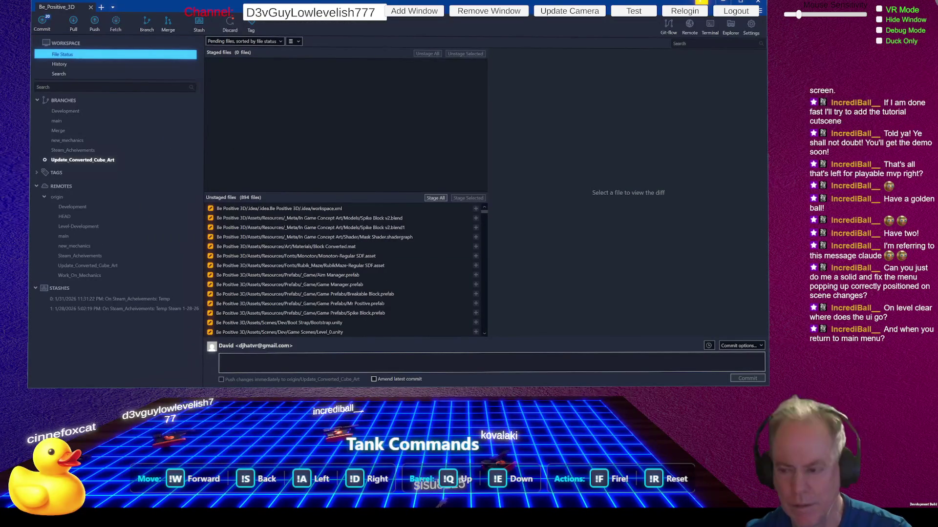
Step: Maximize Fork, stage all changed files, enlarge the staged list, then return to Unity
left_click_drag(766, 382, 756, 386)
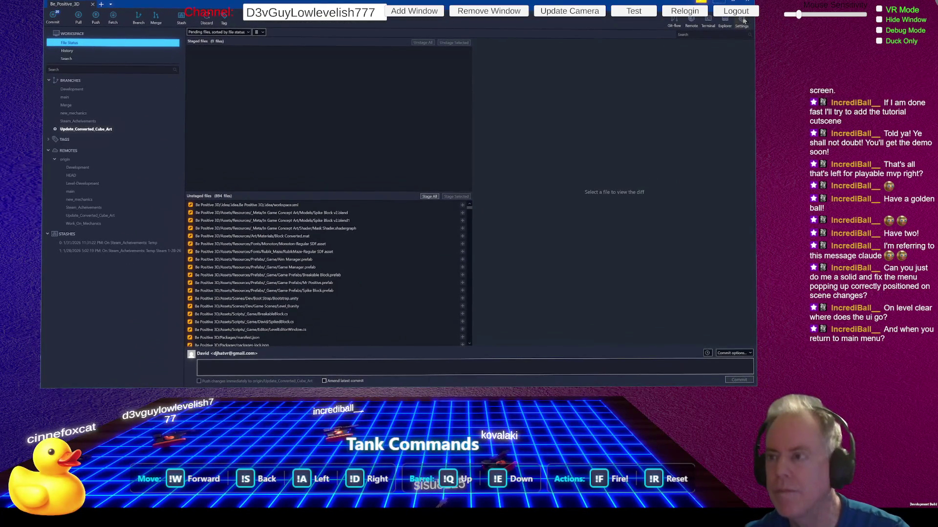
left_click(734, 2)
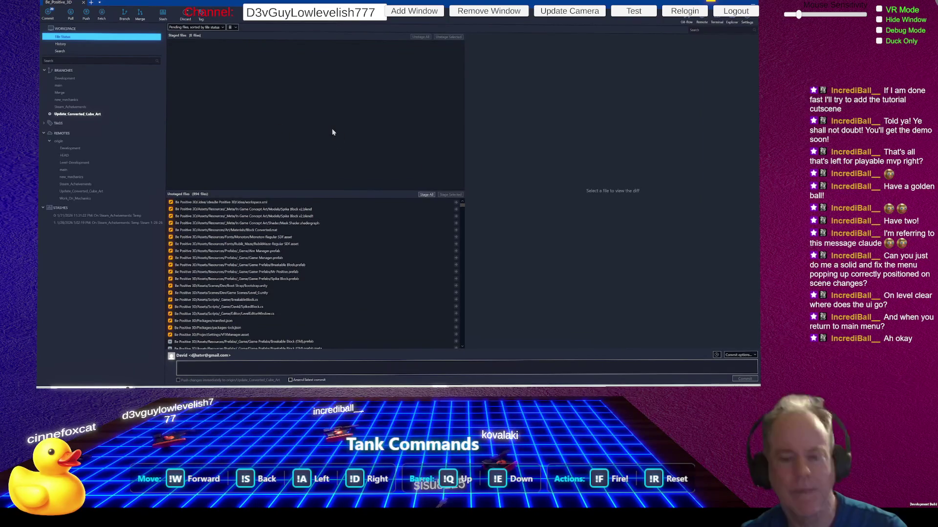
left_click(426, 195)
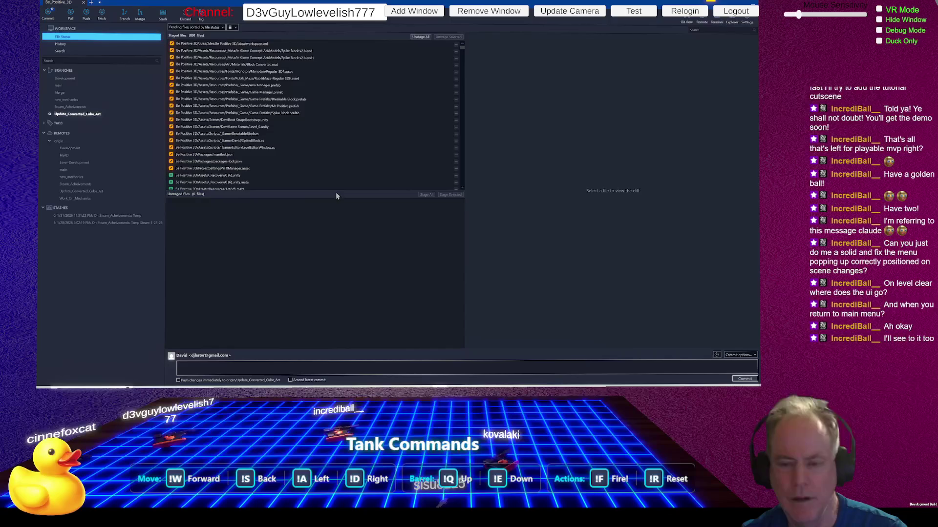
left_click_drag(335, 194, 344, 293)
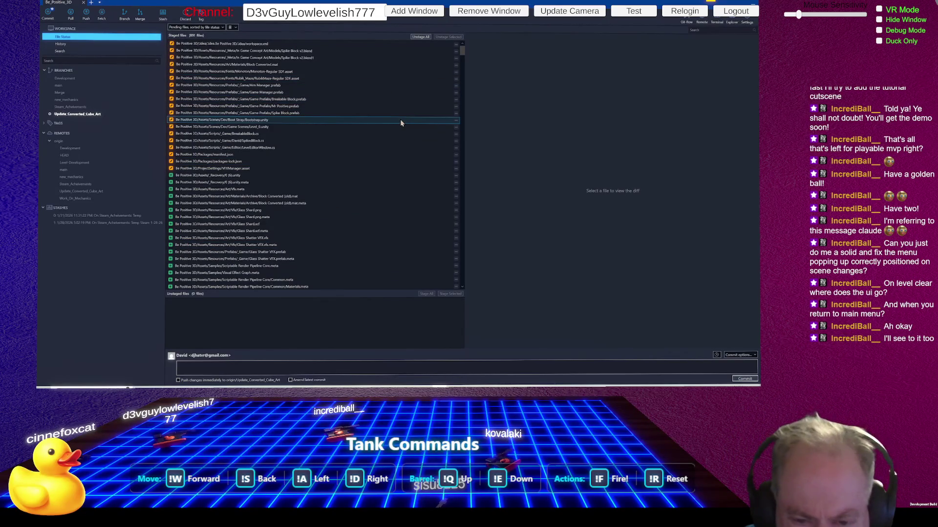
mouse_move(462, 50)
left_mouse_down()
mouse_move(464, 217)
mouse_move(463, 206)
left_mouse_up()
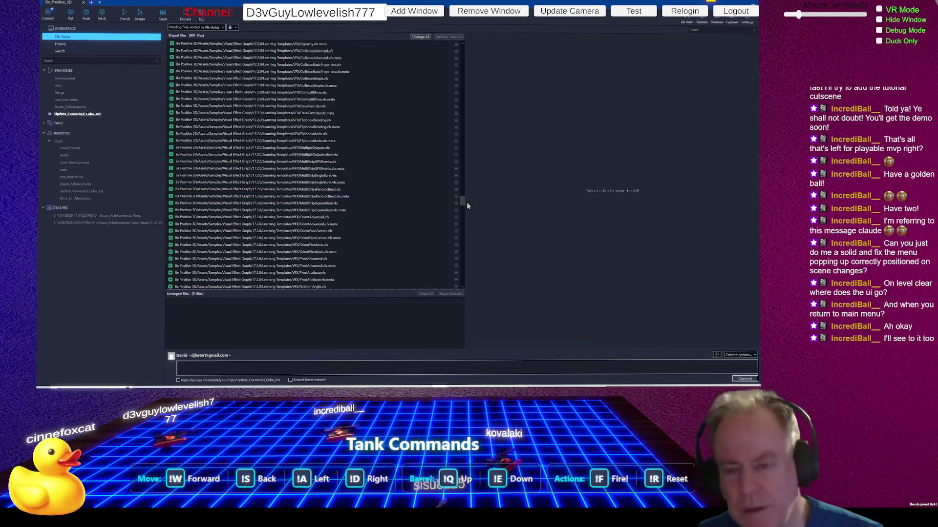
key("alt+Tab")
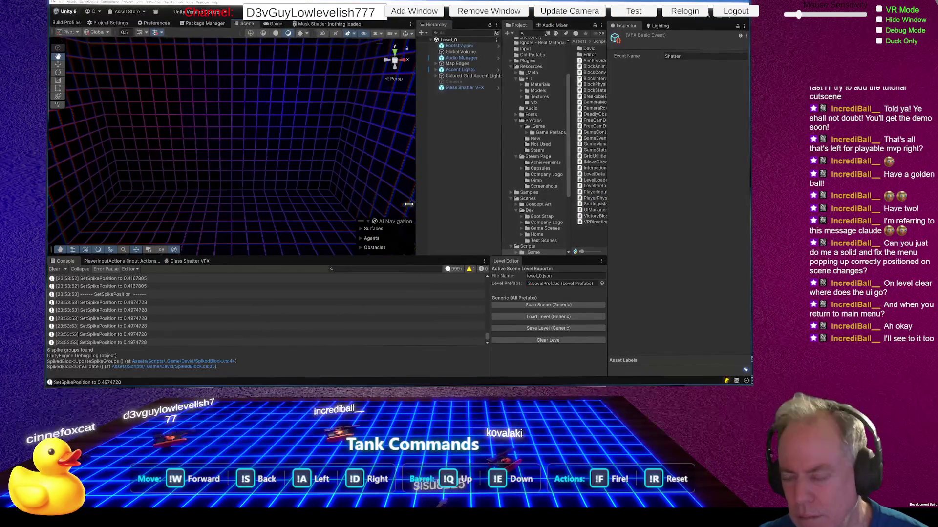
Step: Widen the Hierarchy panel, the Project panel and its folder tree so full names show
left_click_drag(417, 203, 340, 203)
left_click_drag(503, 195, 408, 196)
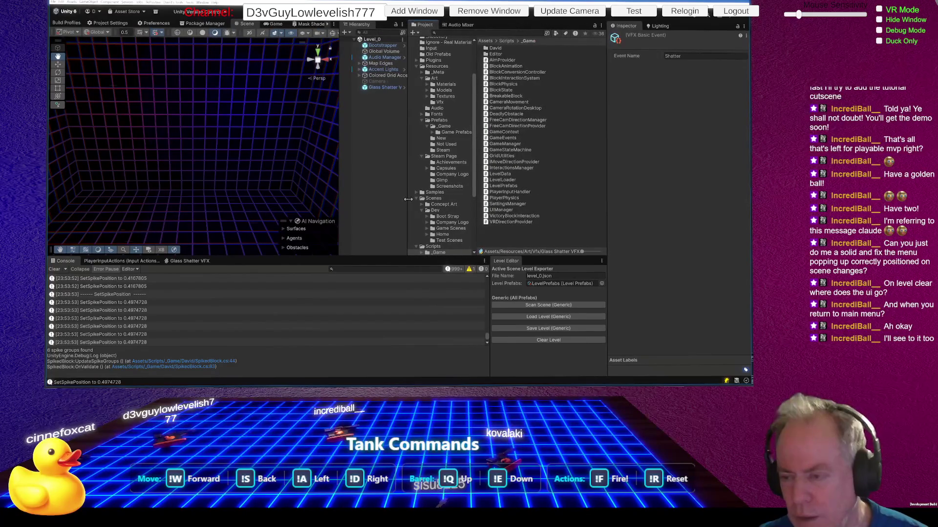
left_click_drag(477, 201, 517, 200)
Step: Collapse Resources, expand Packages and Assets > Samples, and open the Visual Effect Graph folder
scroll(486, 158, "up", 4)
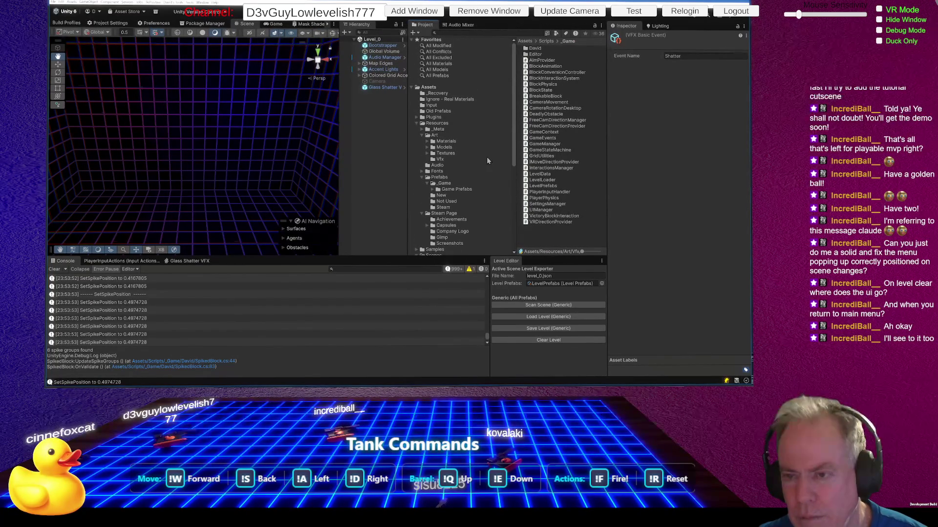
left_click(416, 123)
scroll(474, 150, "down", 2)
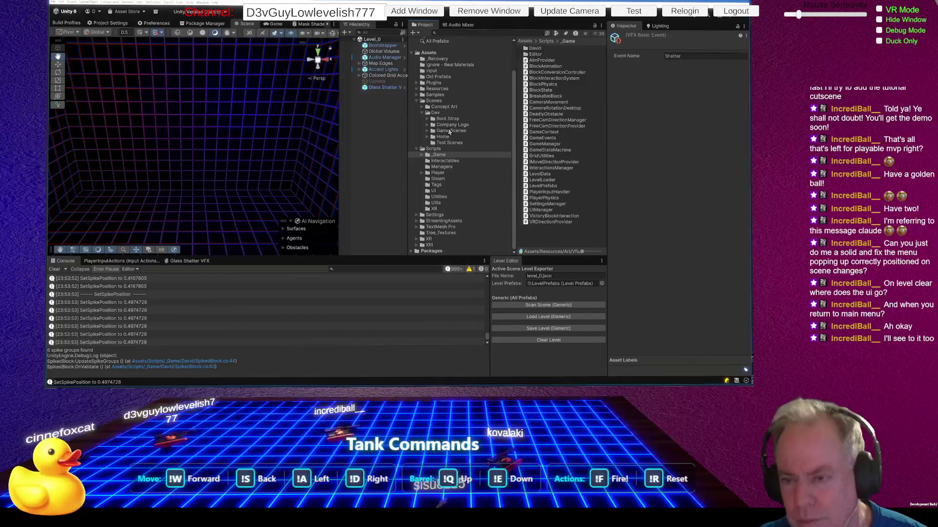
left_click(416, 251)
scroll(451, 198, "down", 8)
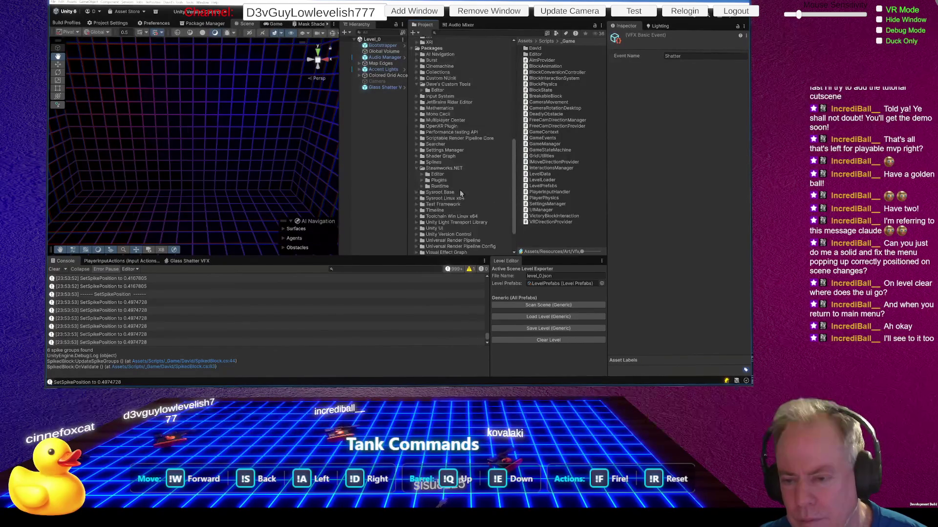
scroll(471, 185, "down", 3)
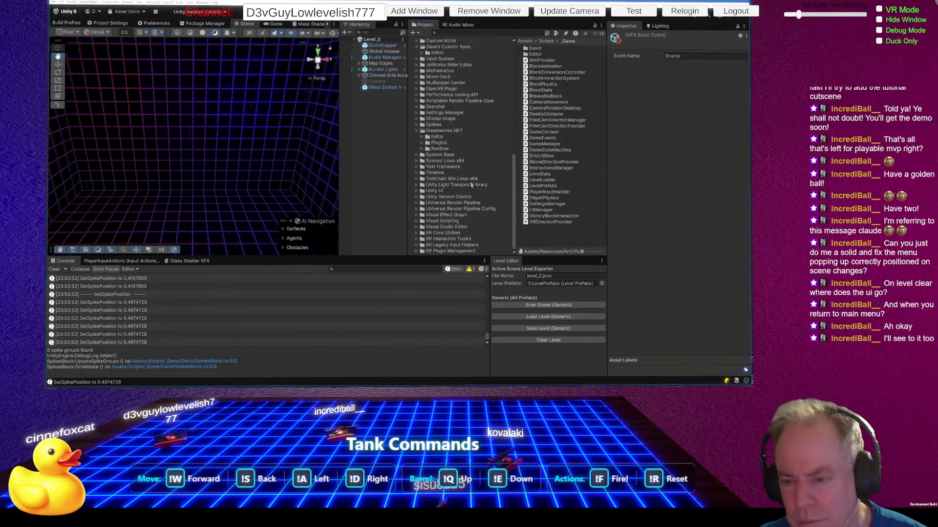
scroll(471, 185, "up", 15)
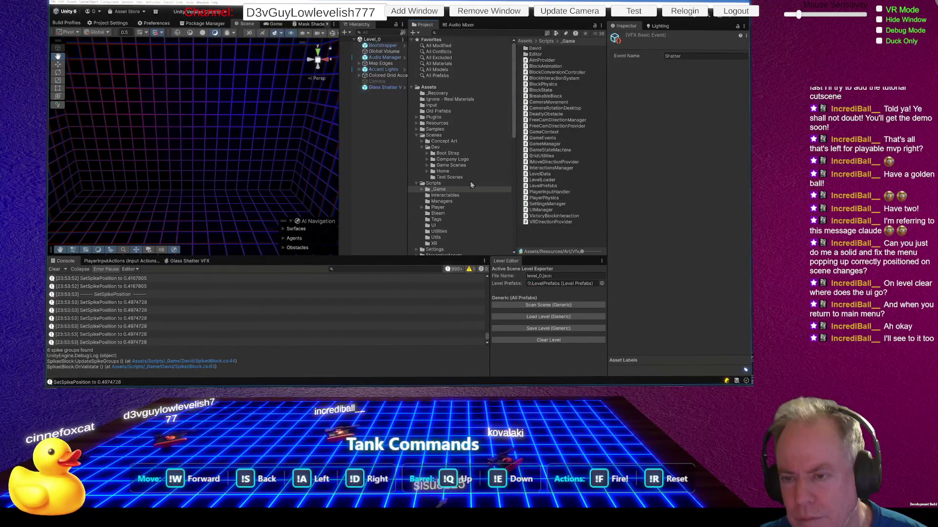
left_click(416, 129)
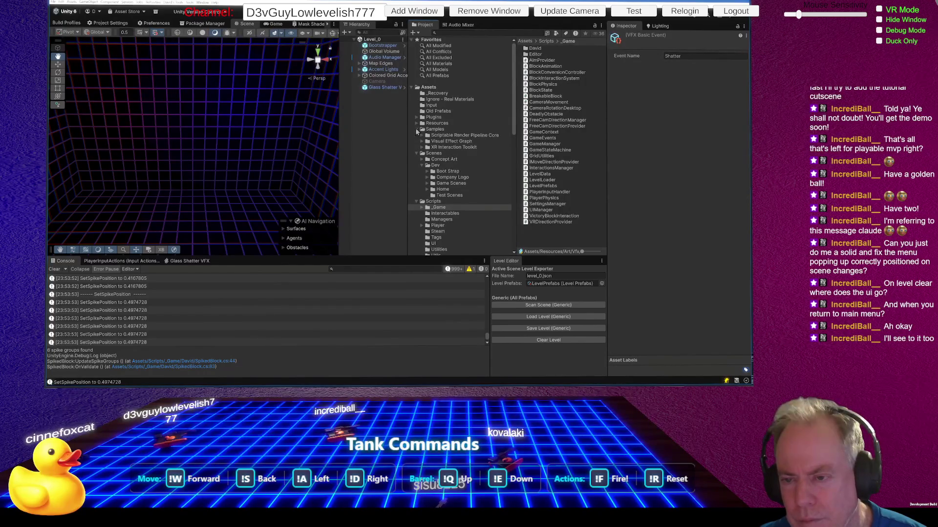
left_click(448, 142)
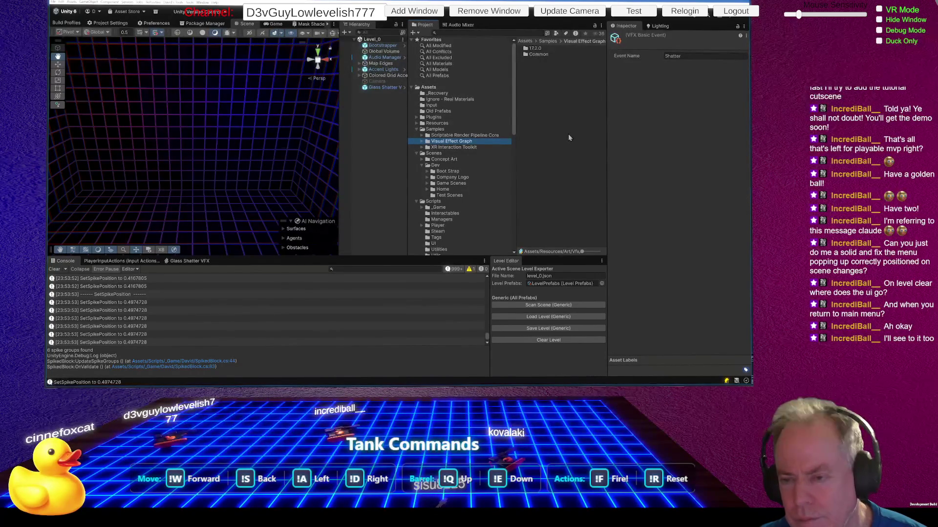
Step: Browse the Common Material files (VFXSamples_Cyclo, VFXSamples_Cyclo_URP), Prefabs and 17.2.0 sample folders
double_click(537, 55)
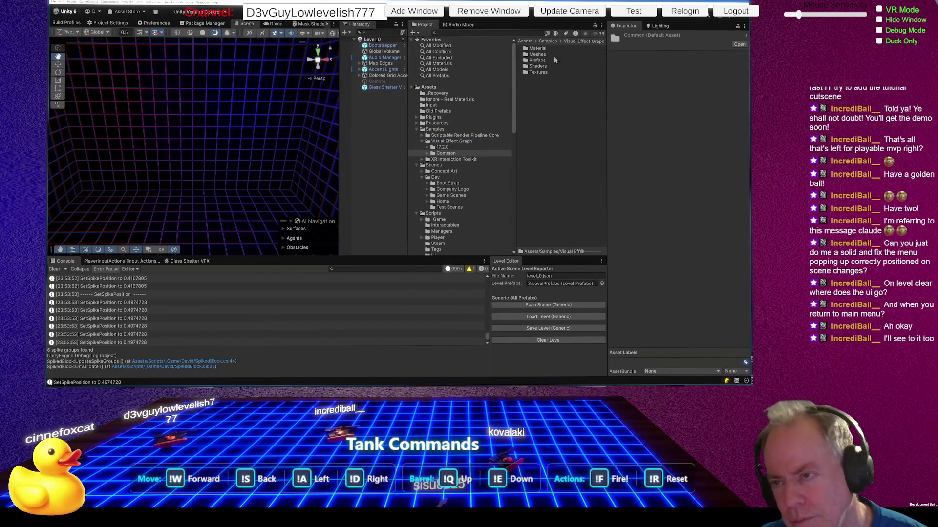
double_click(544, 51)
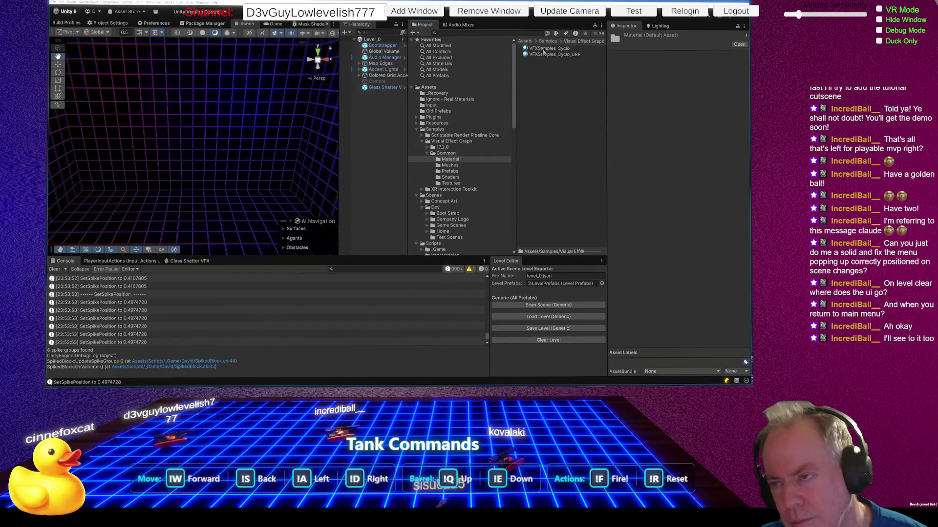
left_click(544, 49)
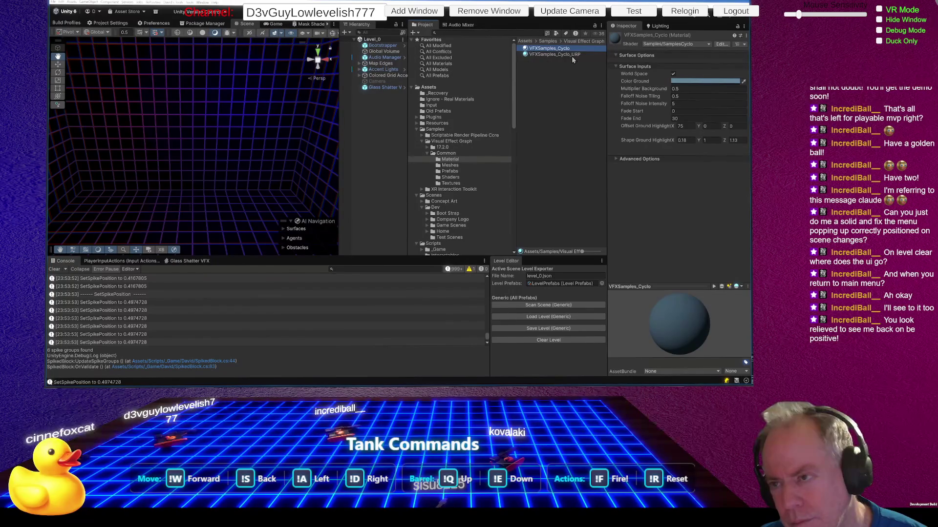
left_click(570, 55)
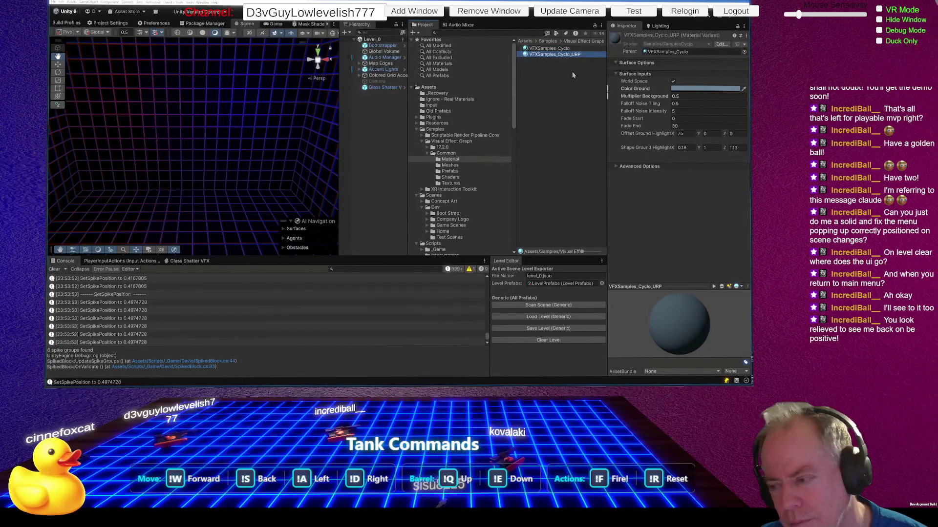
left_click(453, 172)
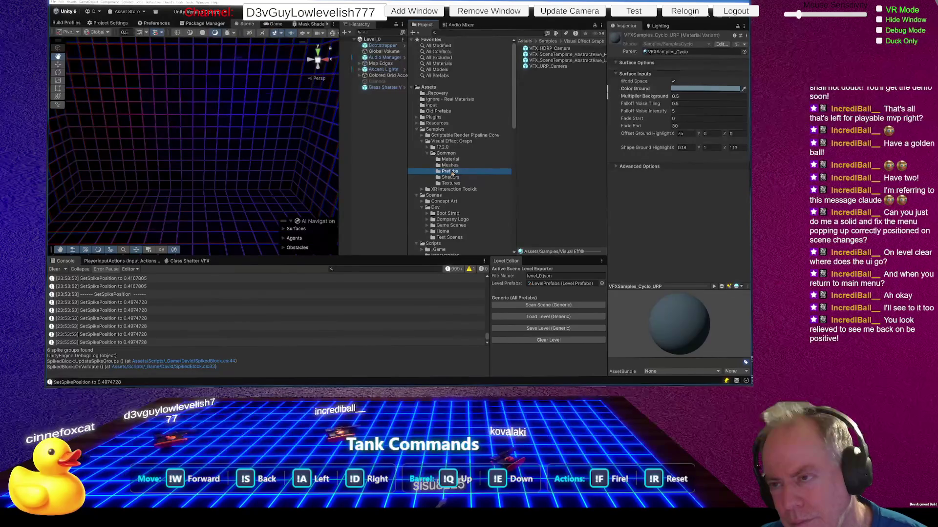
left_click(444, 151)
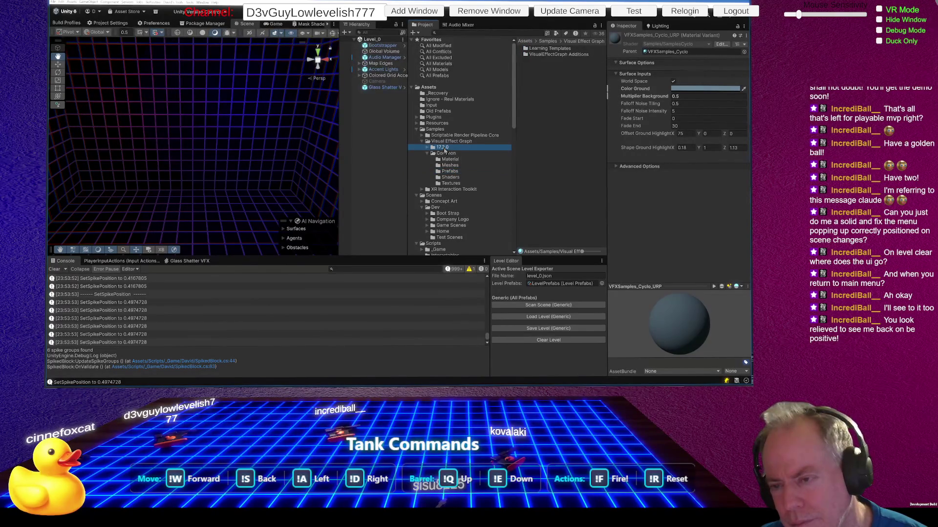
double_click(541, 55)
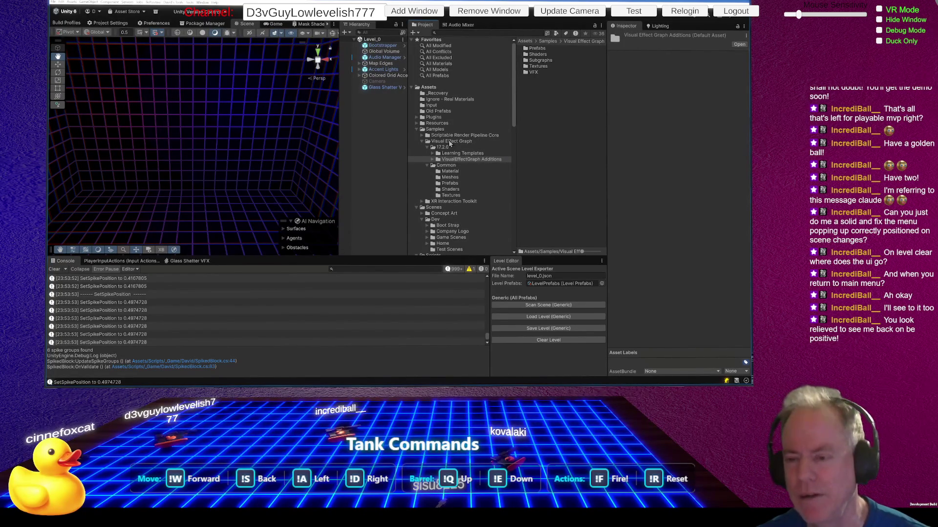
Step: Collapse the sample folders and delete the Visual Effect Graph folder, confirming the deletion
left_click(428, 147)
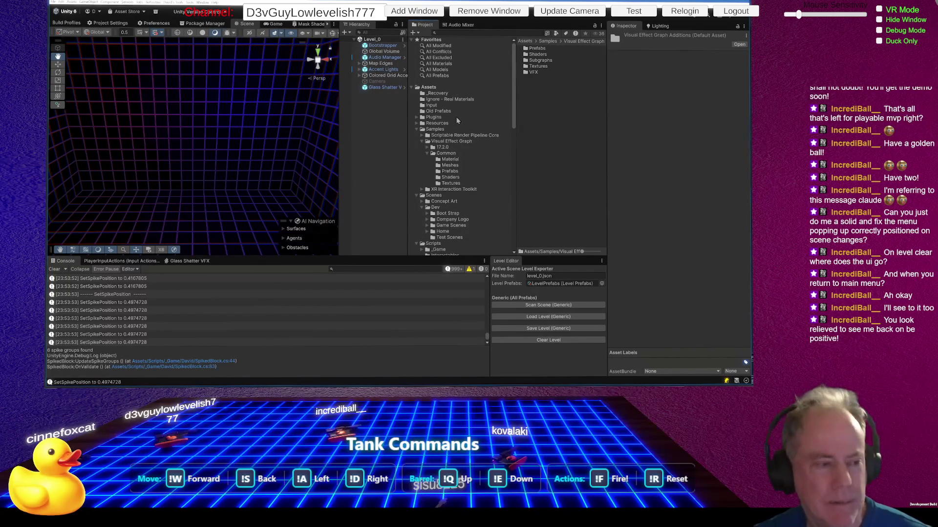
left_click(427, 141)
left_click(445, 143)
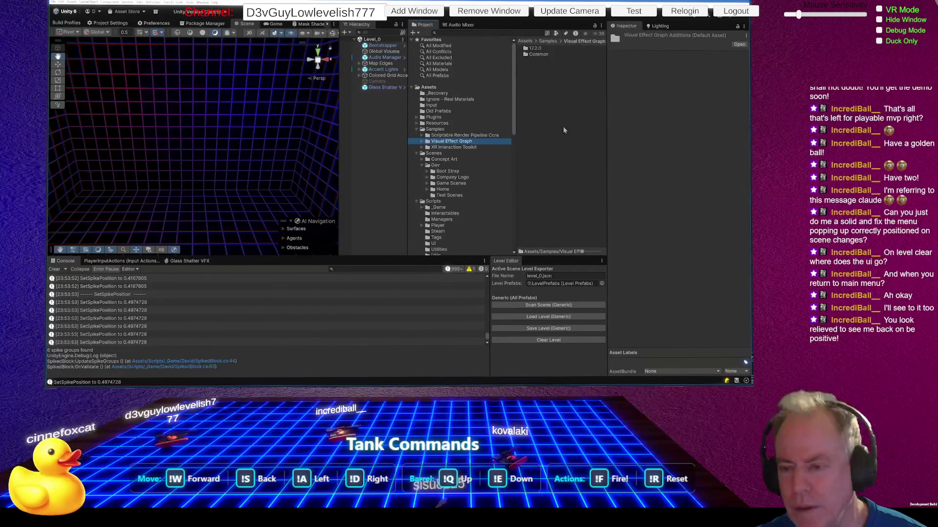
key("Delete")
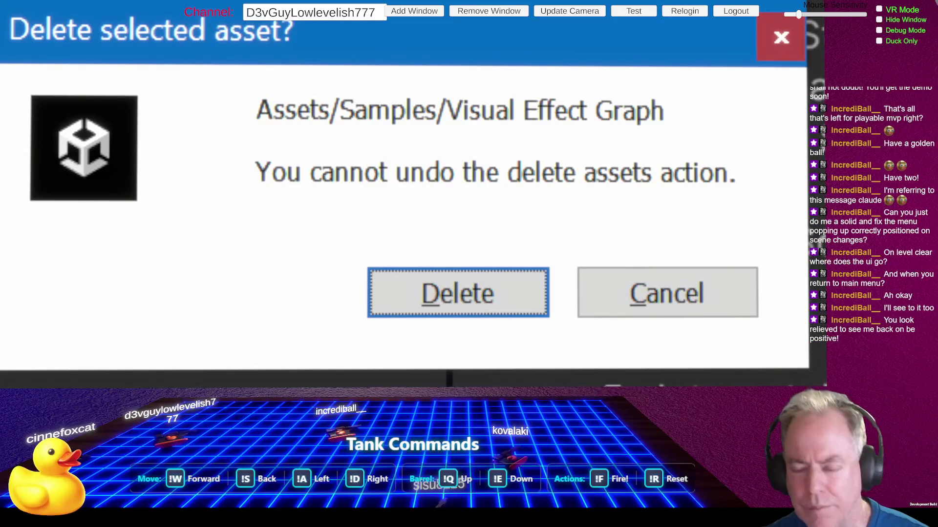
left_click(434, 296)
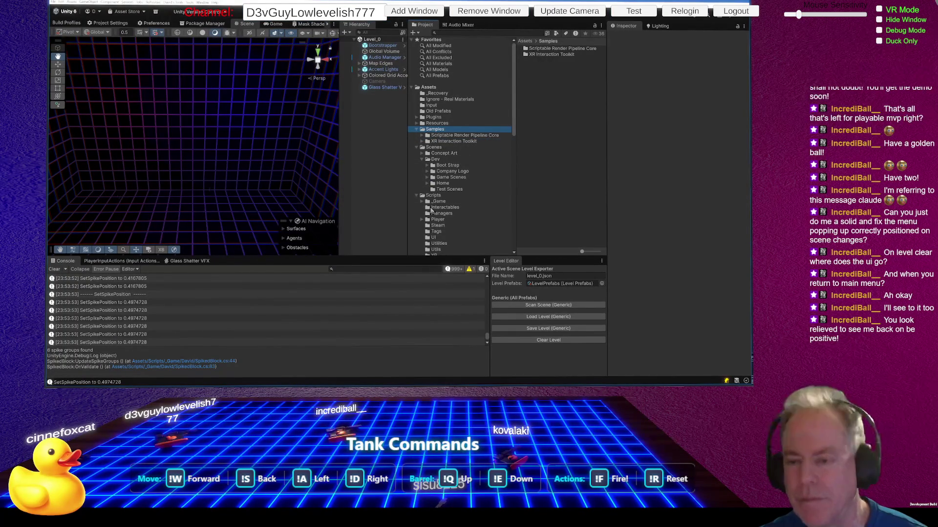
Step: Switch to Fork and stage all pending file changes
key("alt+Tab")
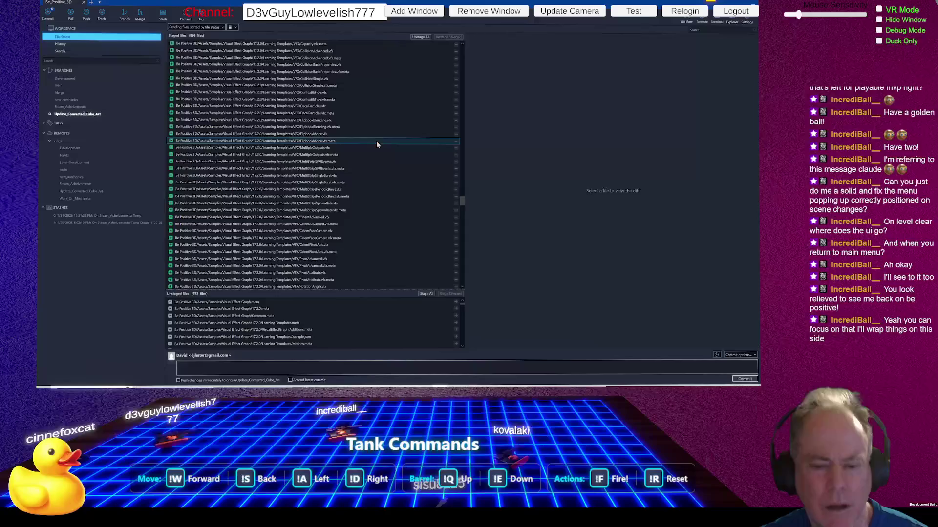
left_click(424, 294)
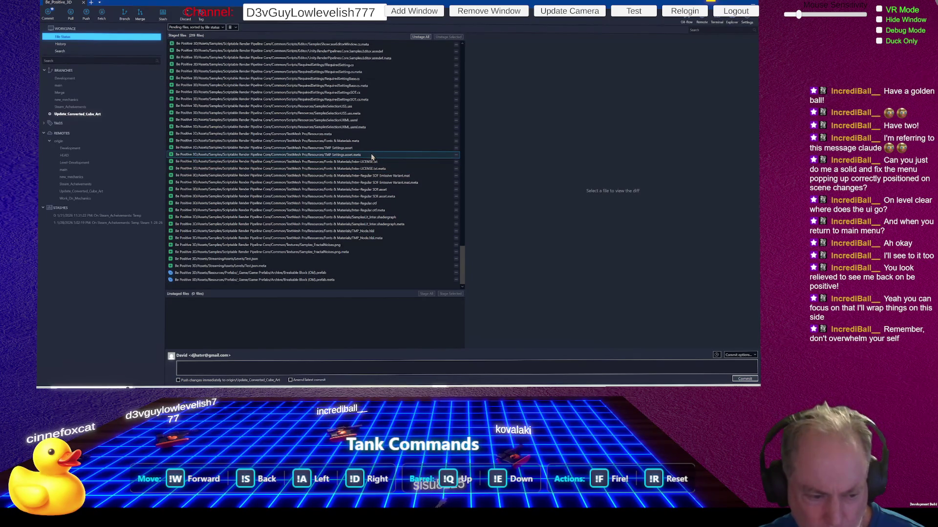
scroll(368, 160, "up", 8)
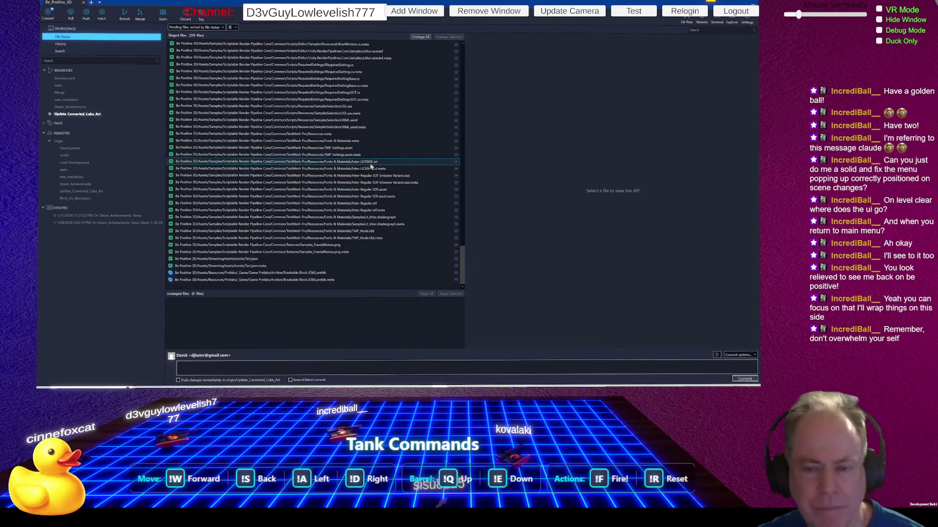
scroll(367, 161, "up", 20)
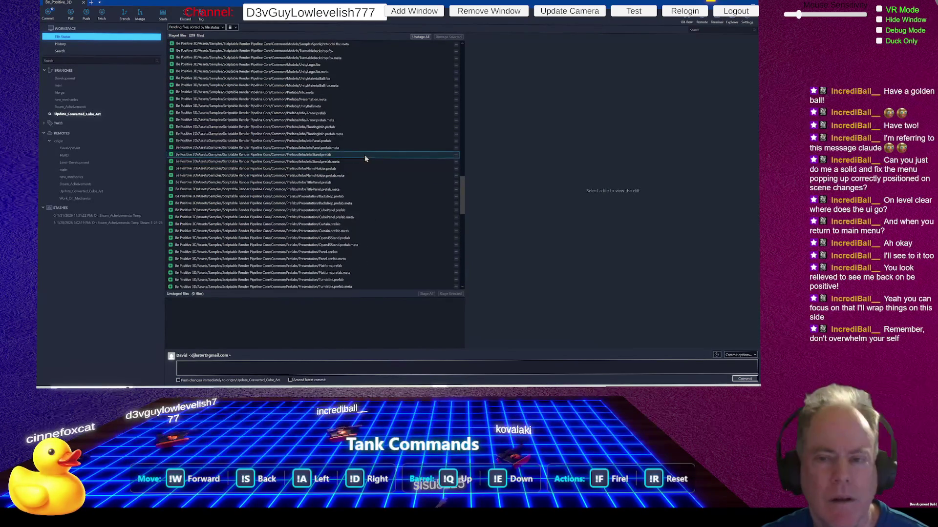
scroll(366, 149, "up", 10)
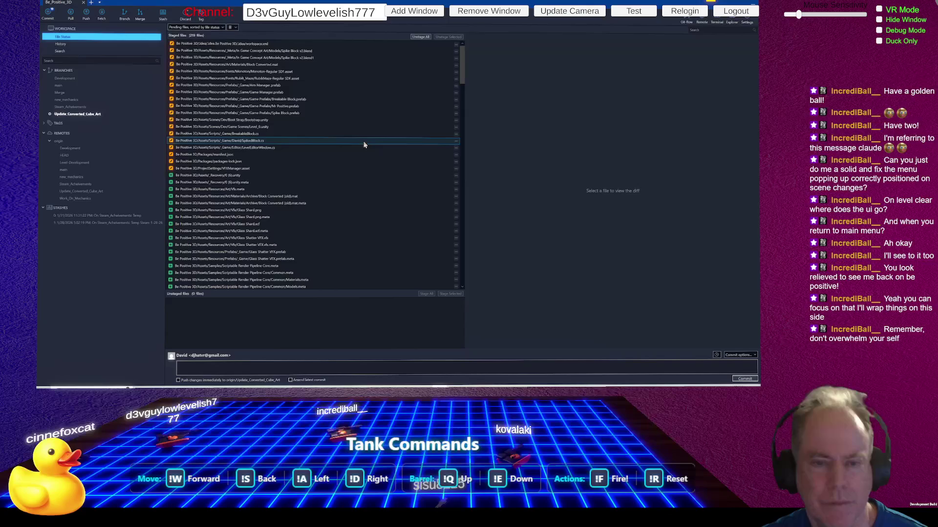
Step: Write commit lines 'Add Vfx Graph' and 'Add Glass Shatter Vfx', then enlarge the message box
left_click(248, 363)
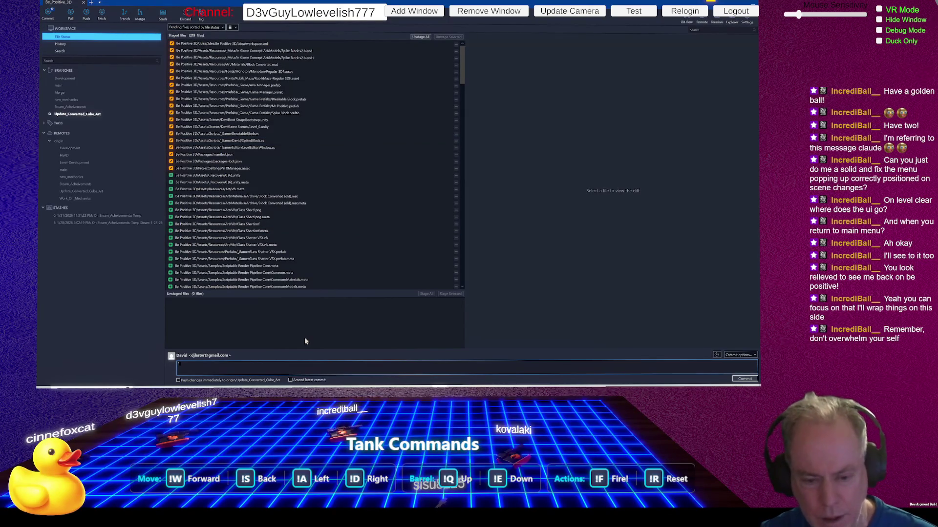
type("AddVfx")
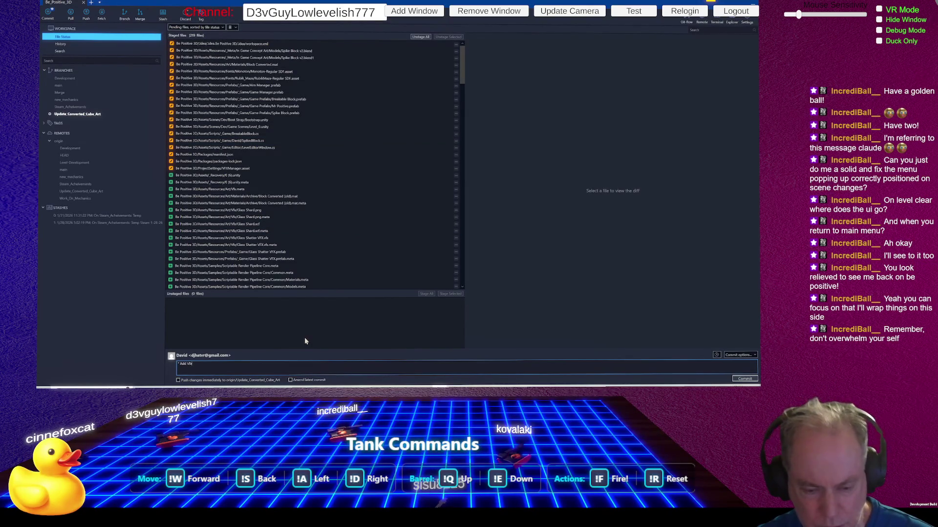
type(" Graph")
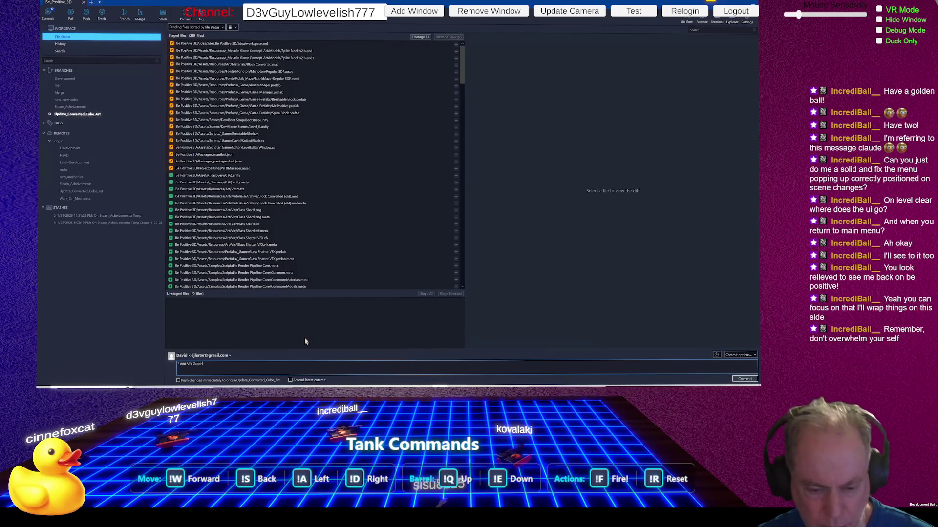
key("Return")
type("*")
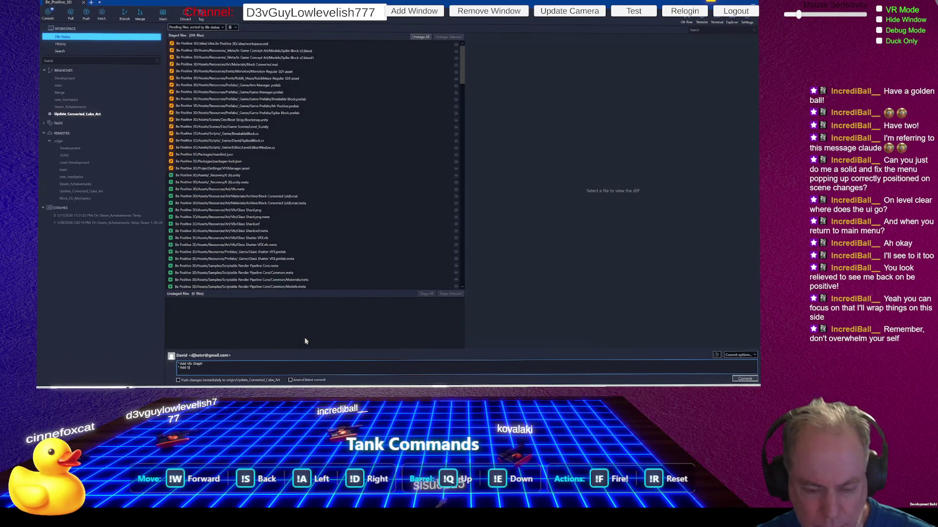
type("ss Shatter Vfx")
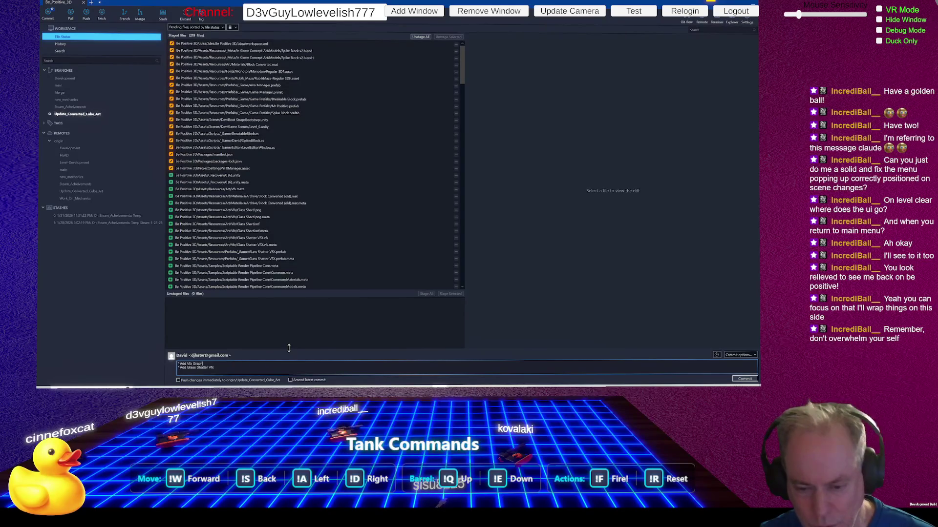
left_click_drag(288, 348, 299, 302)
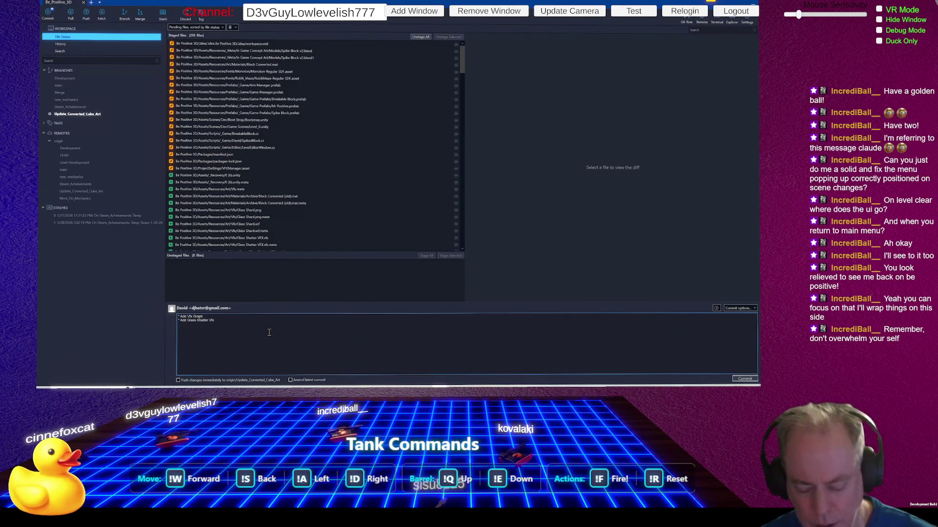
Step: Add a third commit message line, 'Add Level Clear Button to Level Editor'
key("Return")
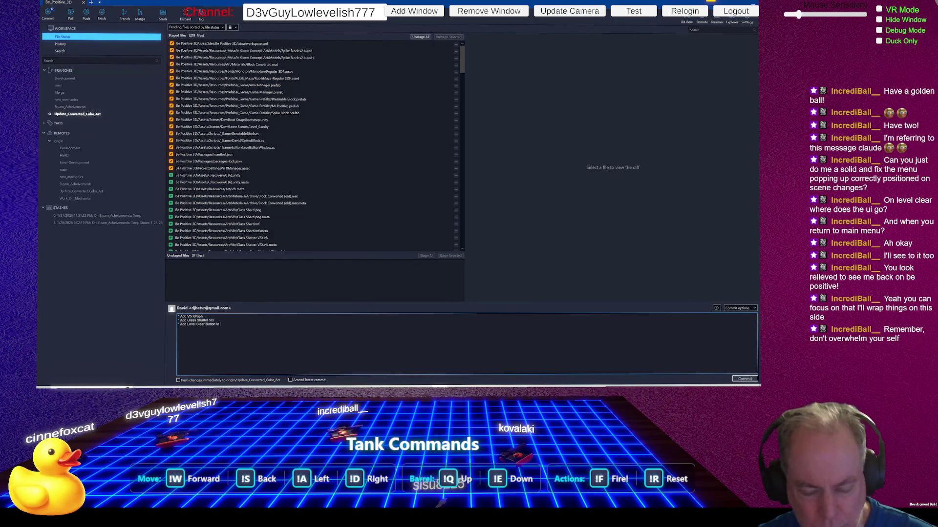
type("- Add Level Clear Button to Level")
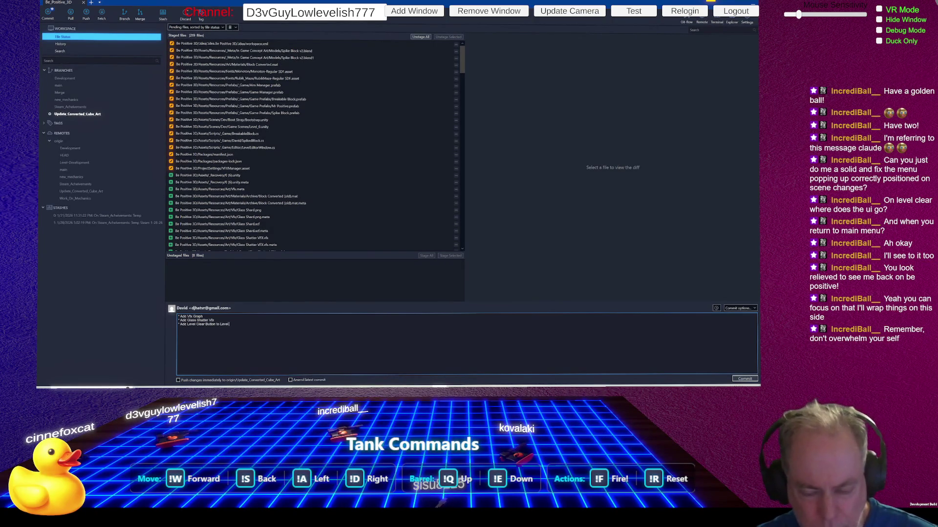
type("Editor")
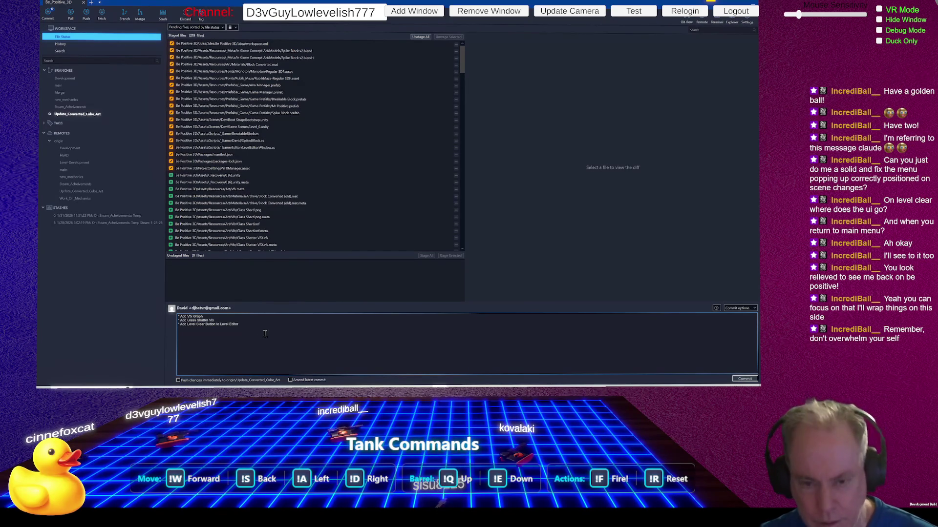
left_click(262, 380)
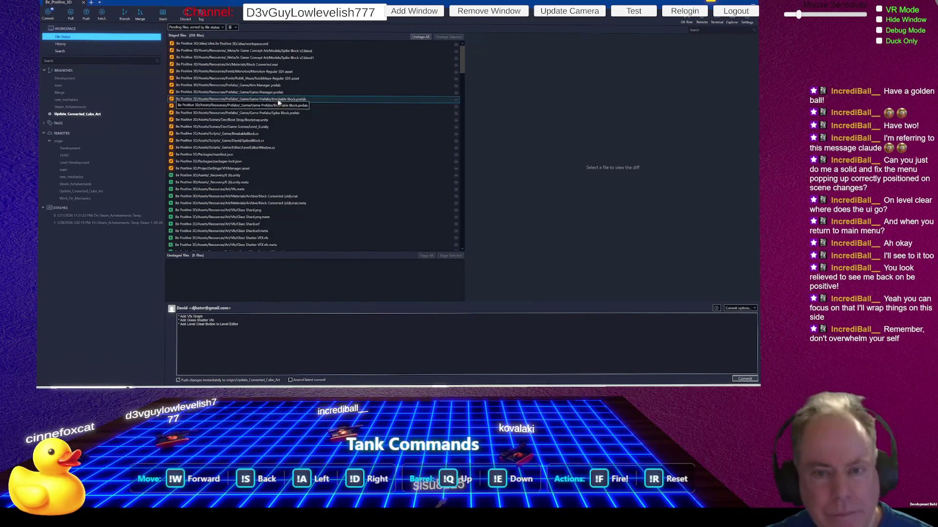
scroll(312, 162, "down", 2)
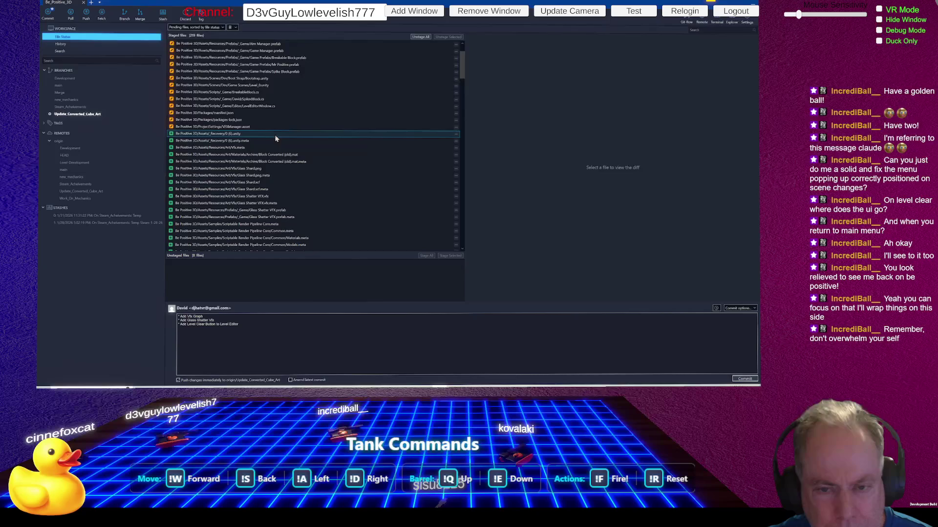
scroll(335, 138, "down", 2)
scroll(337, 147, "down", 15)
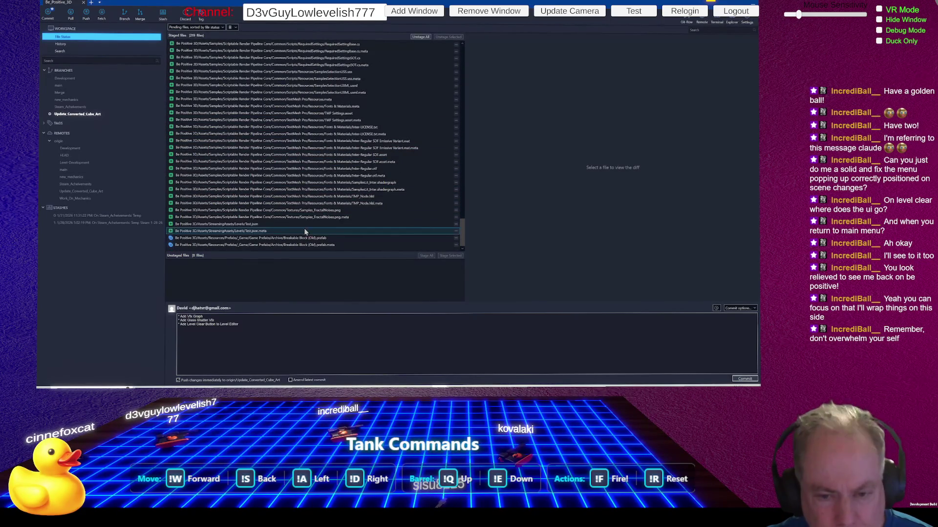
scroll(269, 189, "up", 10)
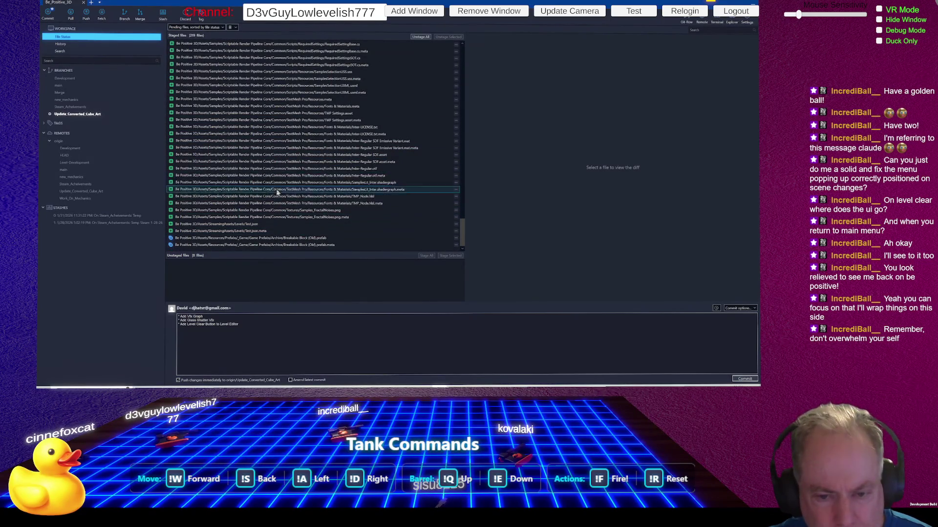
scroll(274, 190, "up", 10)
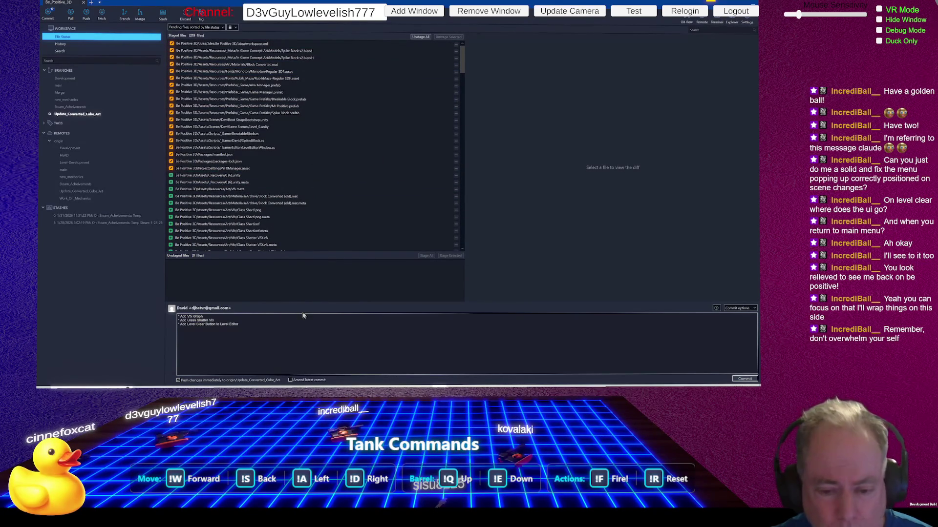
Step: Add lines '* Update Converted Block' and '* Make Breakable Block break effect' to the message
left_click(292, 339)
type("* Update")
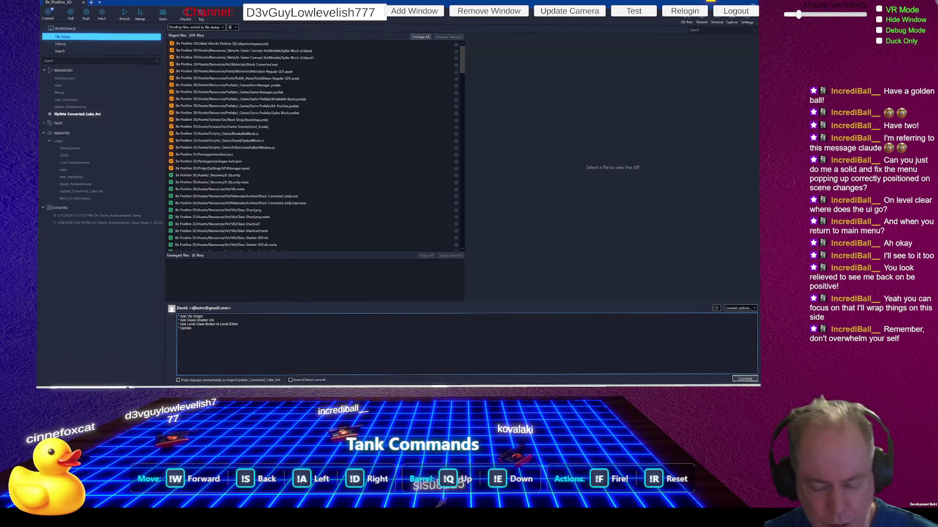
type(" Converted ")
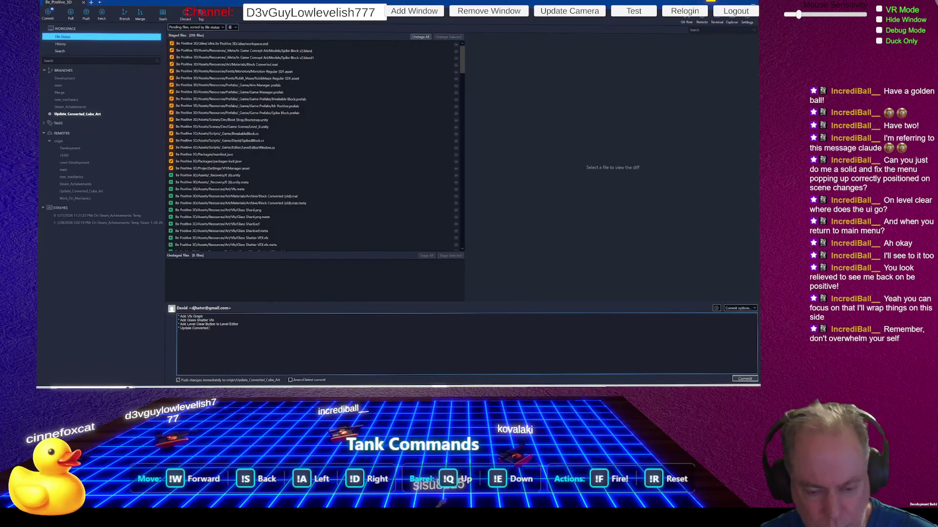
type("Block")
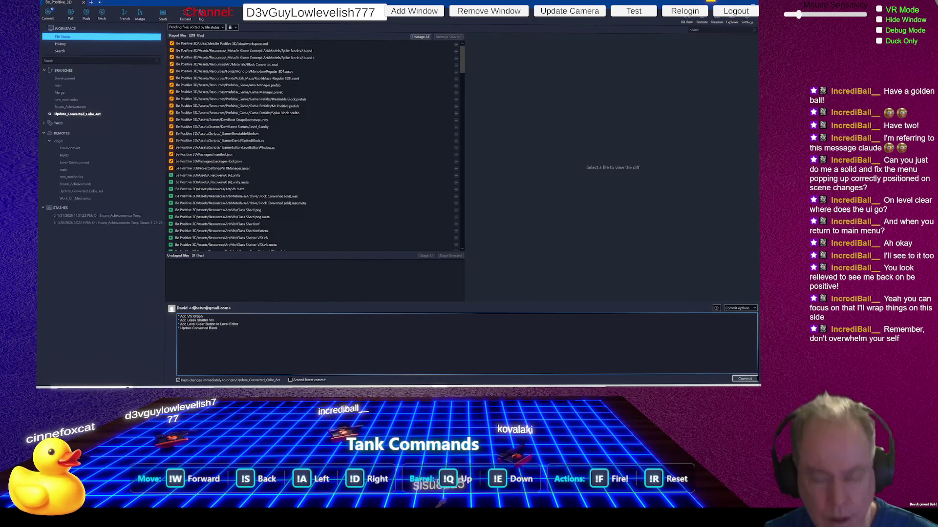
key("Return")
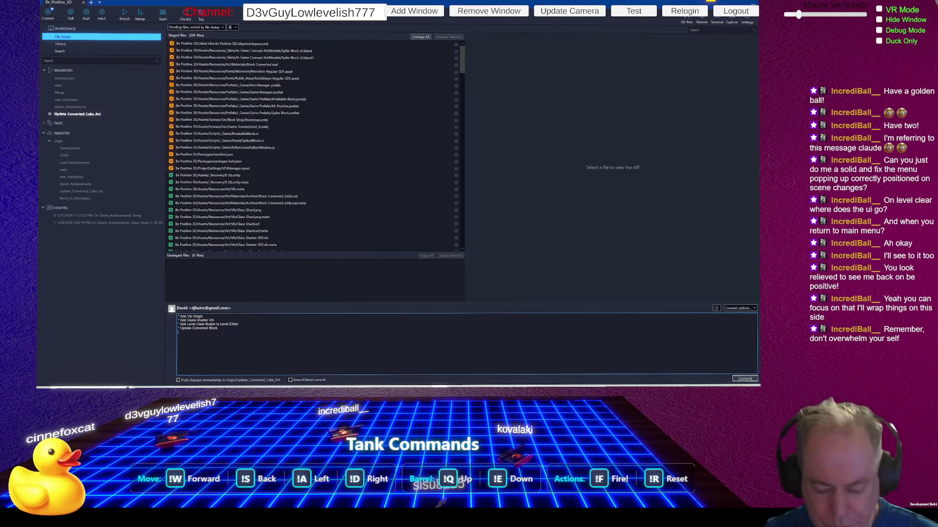
type("*")
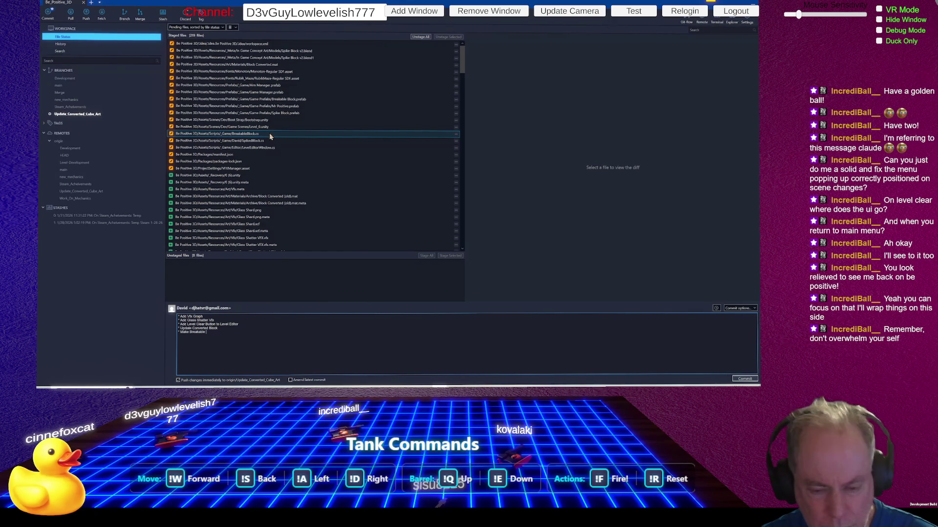
type("ock")
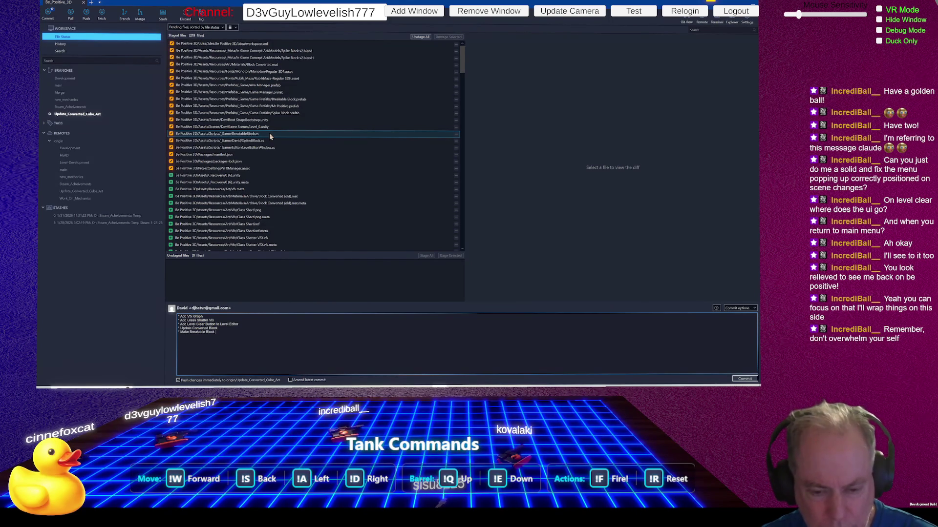
type(" Bre")
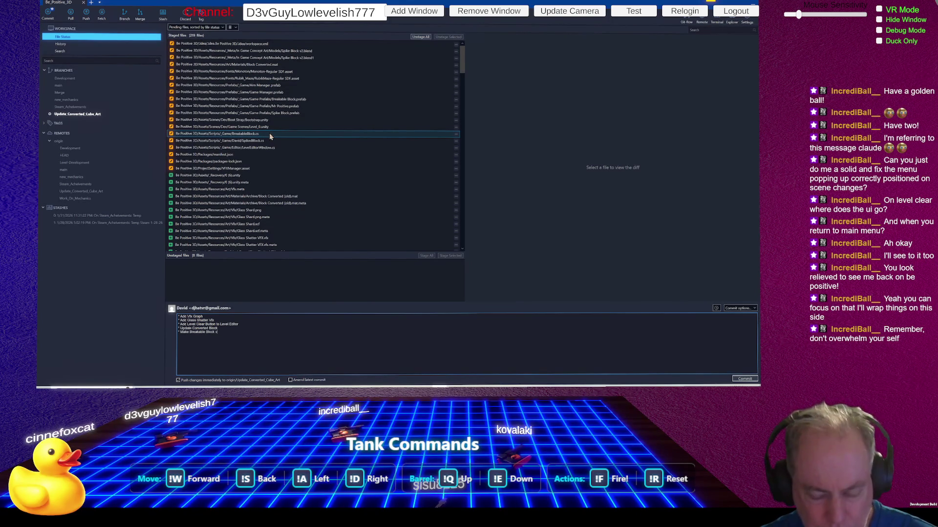
type("ak e")
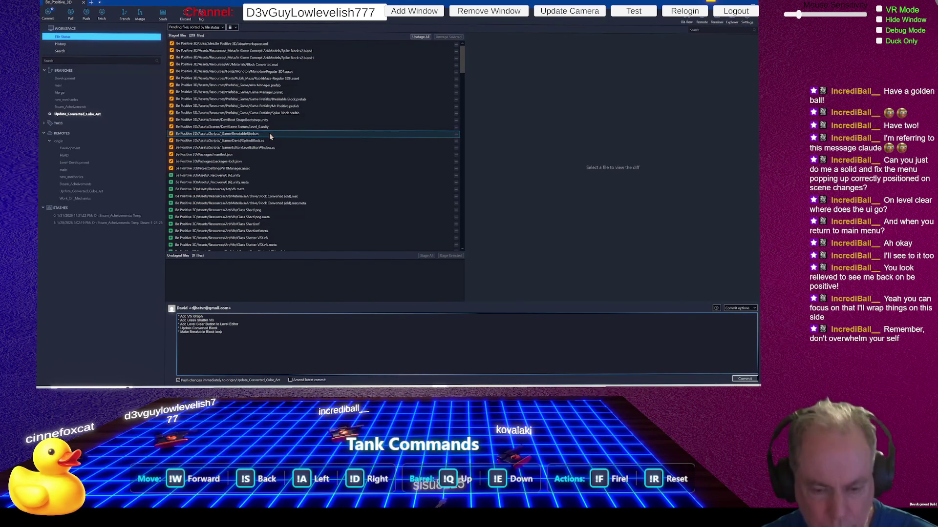
type("ffect")
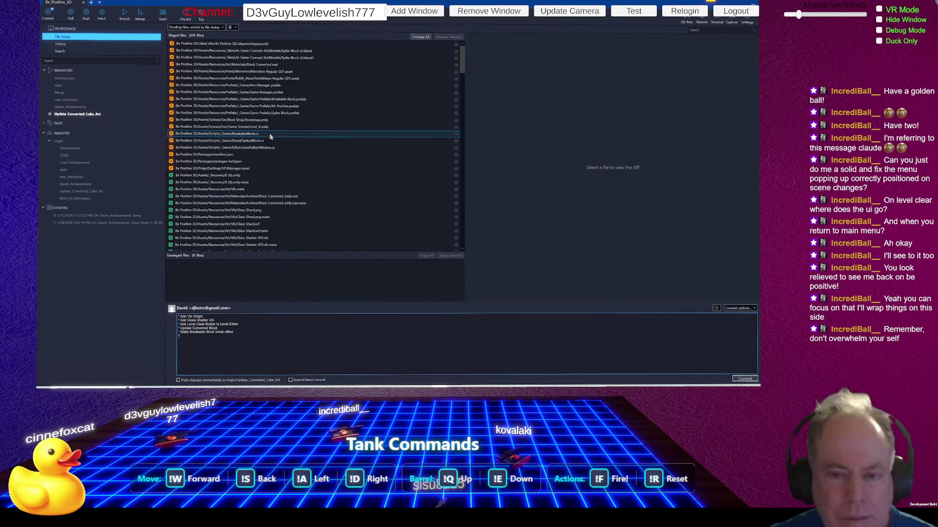
Step: Review the SpikedBlock.cs diff and add '* Adjust Spike Cube' to the commit message
left_click(267, 140)
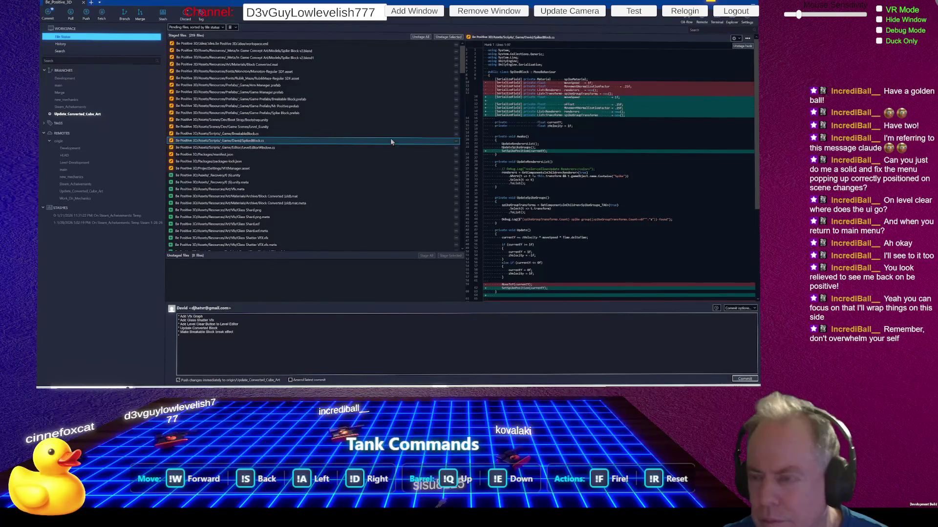
scroll(634, 167, "down", 3)
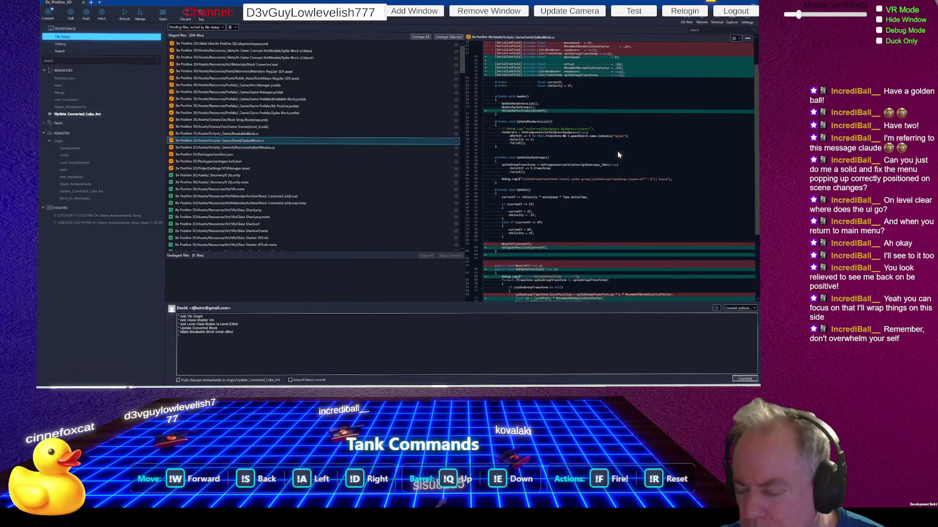
scroll(617, 154, "down", 2)
left_click(314, 339)
type("Adjust Sp")
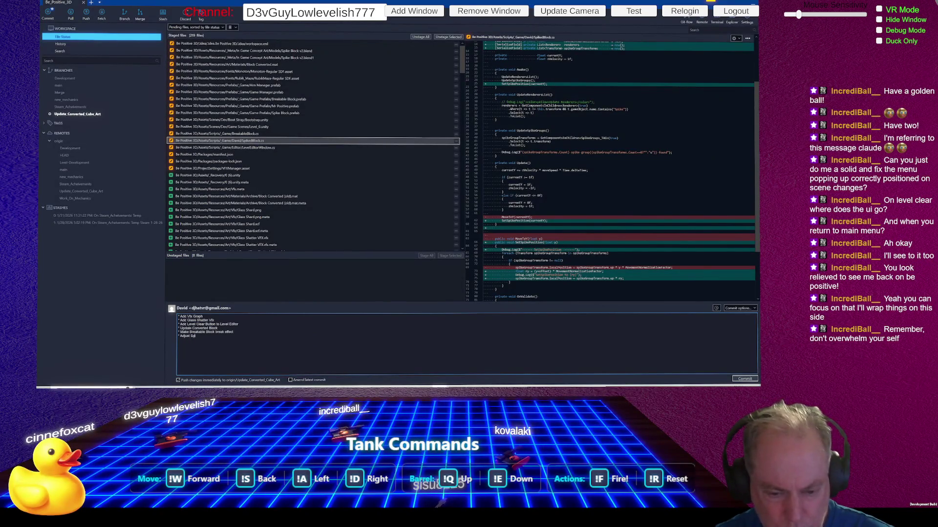
type("ike")
right_click(314, 343)
key("Escape")
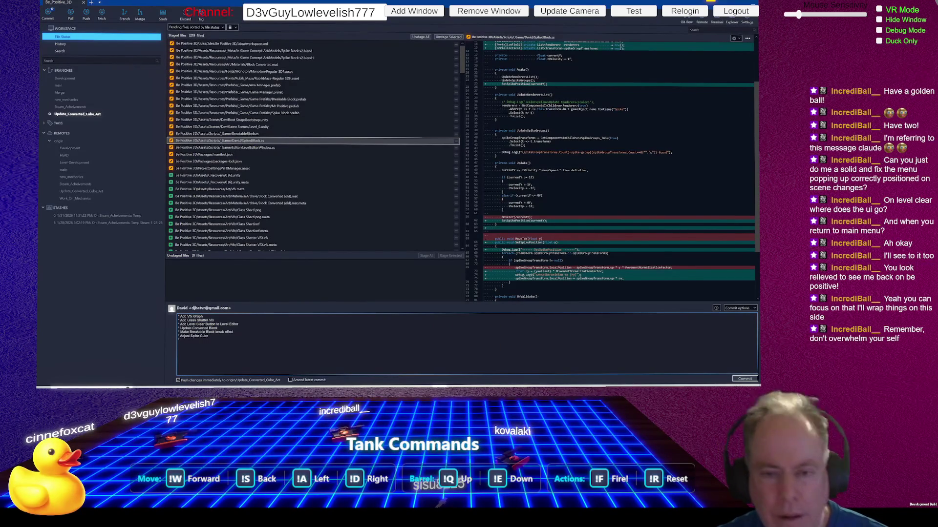
Step: Check the LevelEditorWindow.cs and manifest.json diffs, then commit the staged changes
left_click(250, 149)
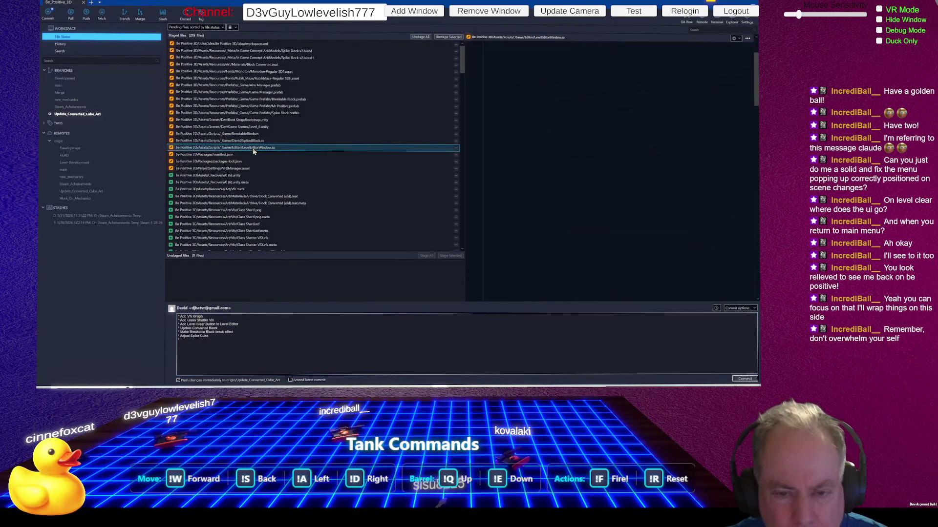
left_click(260, 154)
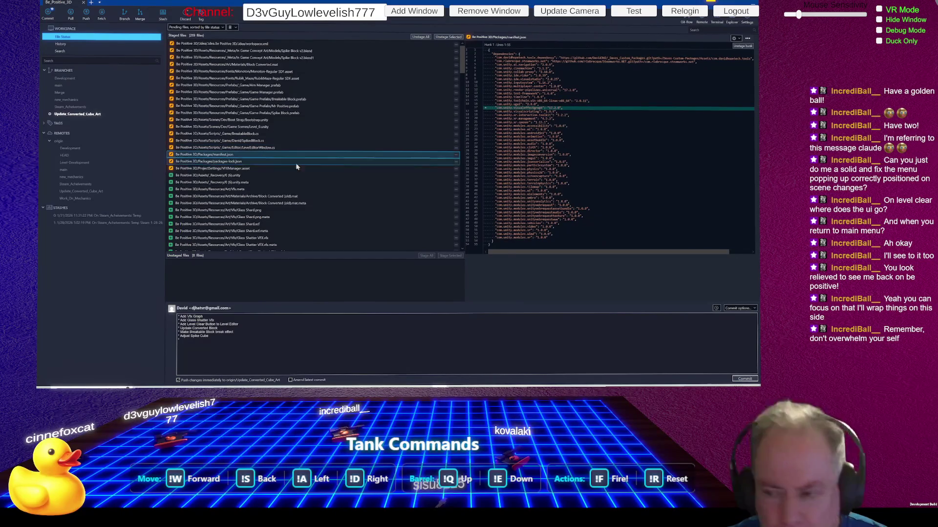
left_click(279, 347)
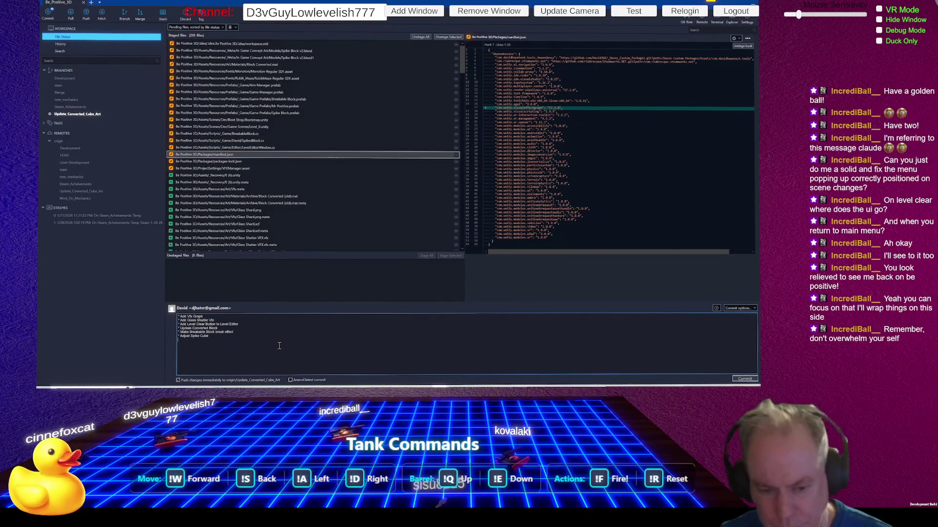
left_click(744, 379)
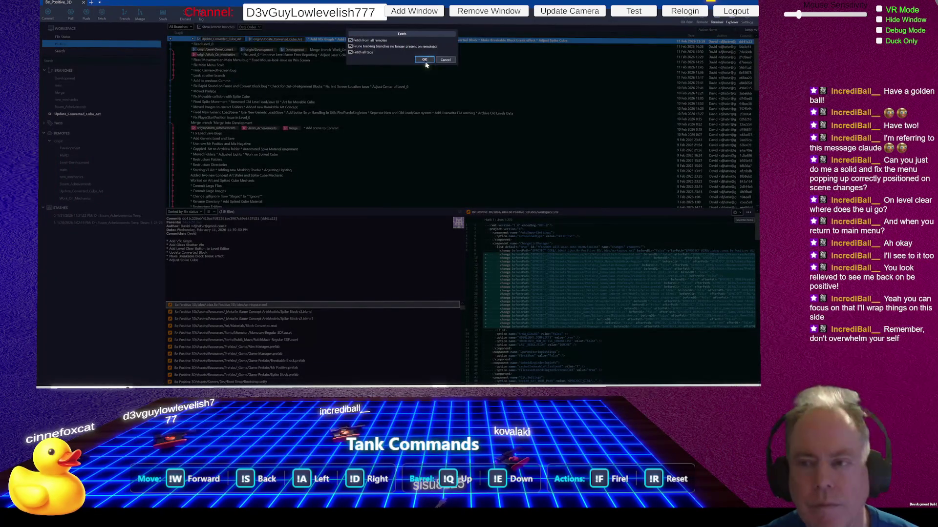
Step: Confirm fetching from all remotes and return to the File Status view
left_click(427, 62)
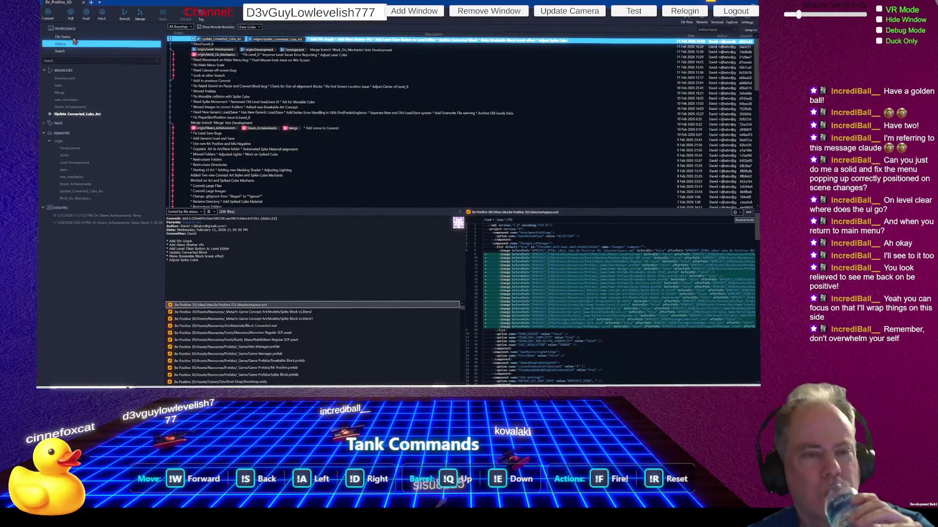
left_click(113, 36)
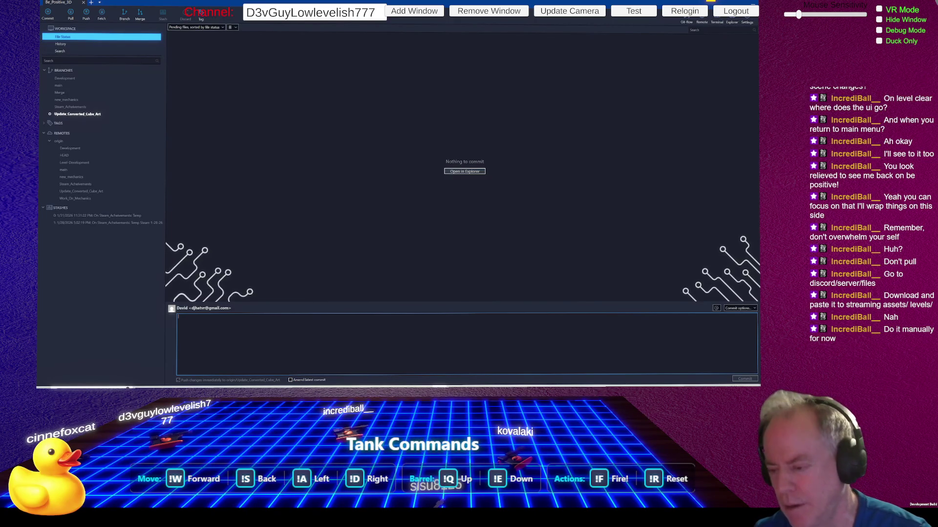
Step: Switch from Fork back to the Unity Editor with the Level_0 scene
key("alt+Tab")
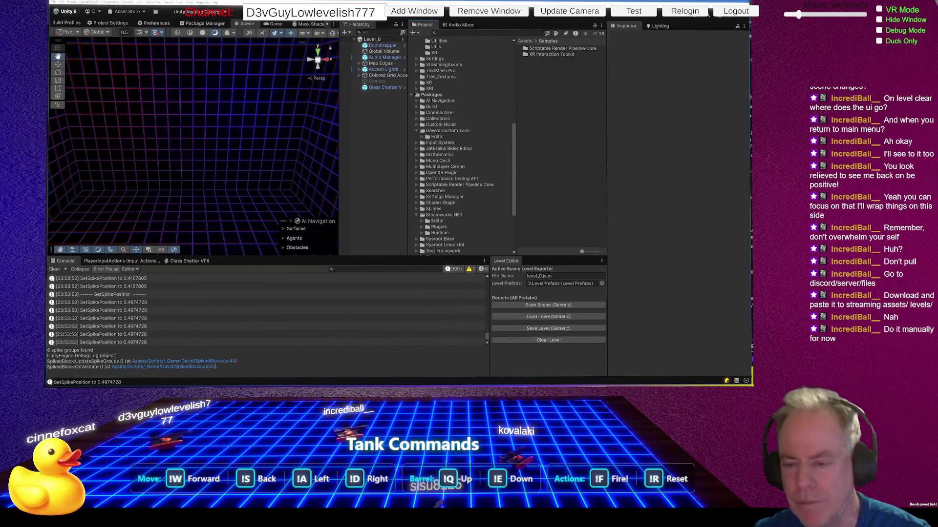
Step: Switch to File Explorer's Downloads folder holding level_0 to level_3 .json
key("alt+Tab")
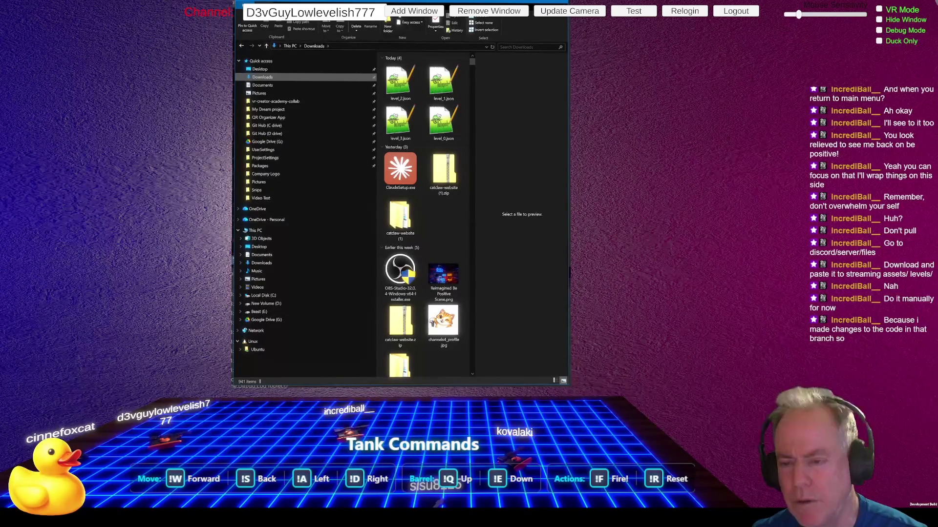
Step: Open Assets/StreamingAssets/Levels in Unity and drag level_0–level_3 .json from Downloads into it
key("alt+Tab")
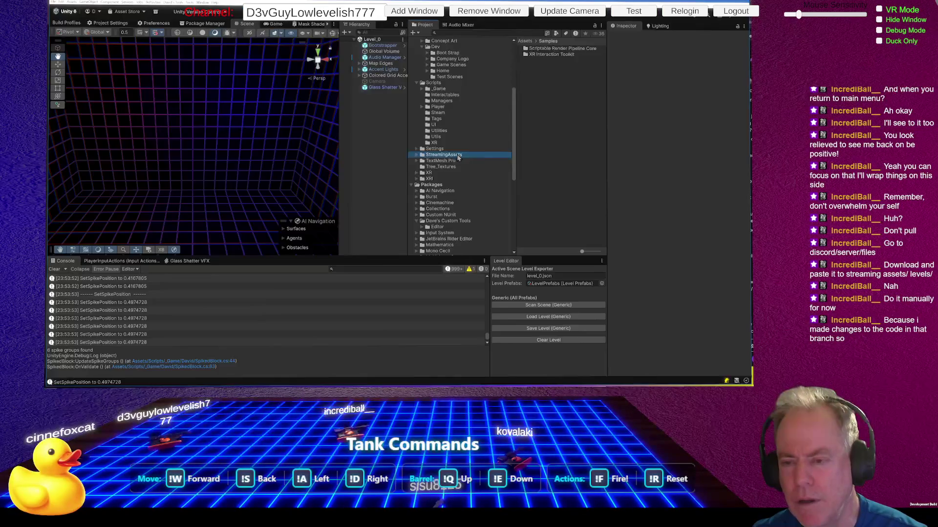
left_click(456, 154)
double_click(535, 48)
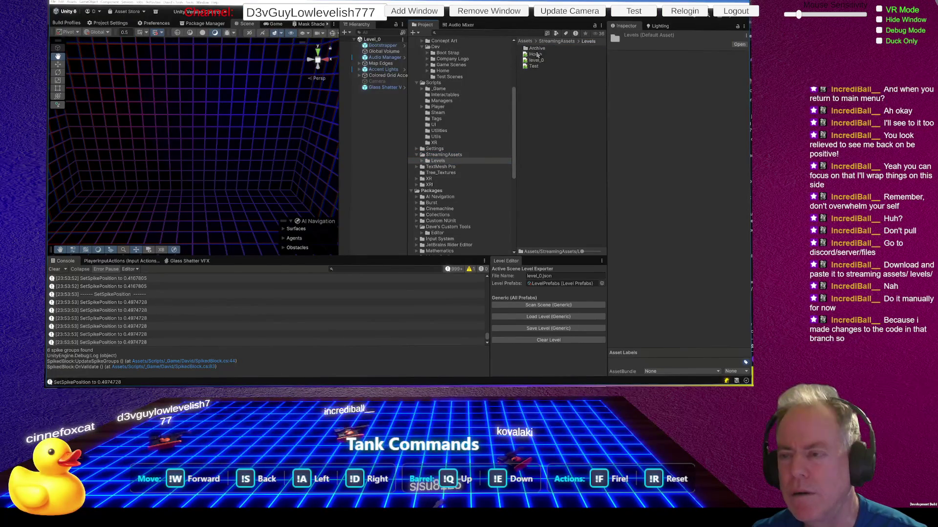
key("alt+Tab")
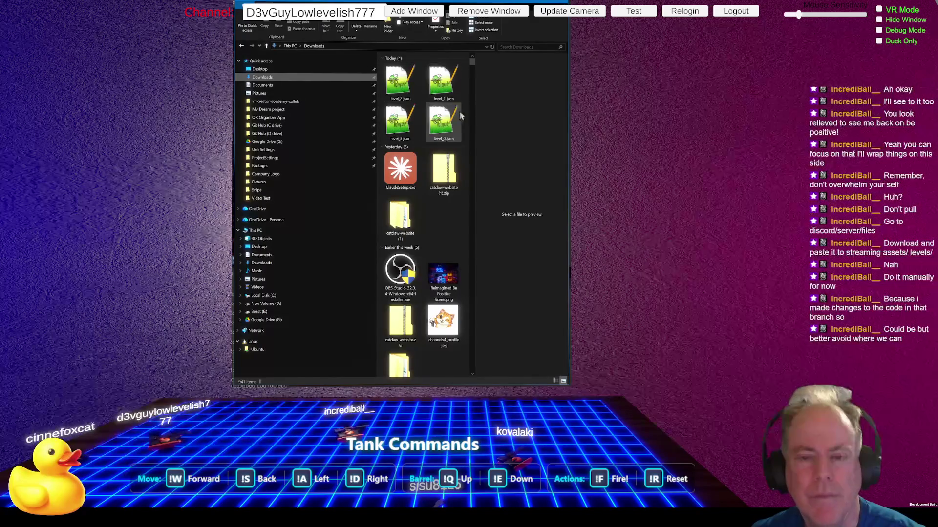
left_click_drag(466, 148, 386, 66)
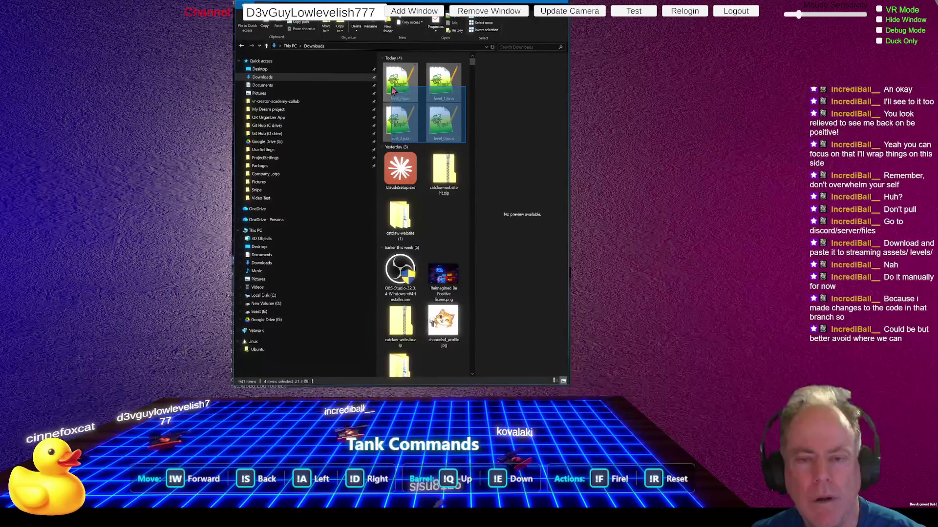
left_click_drag(442, 120, 562, 135)
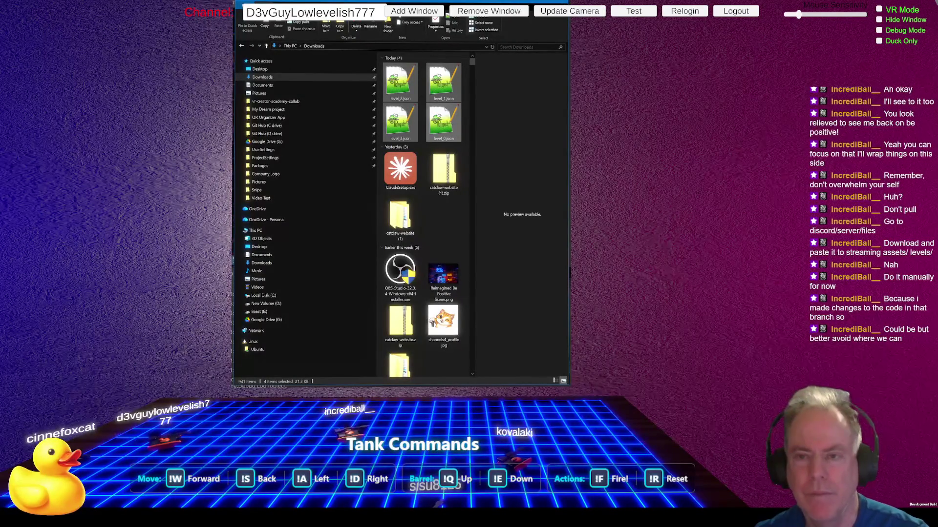
key("alt+Tab")
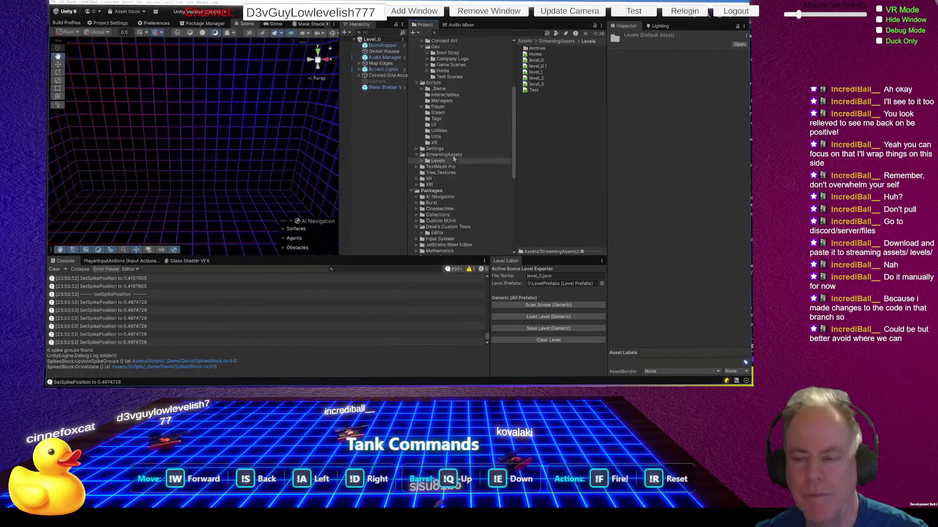
Step: Load Level_1.json via Load Level (Generic), orbit around its blocks, then clear them
left_click(538, 274)
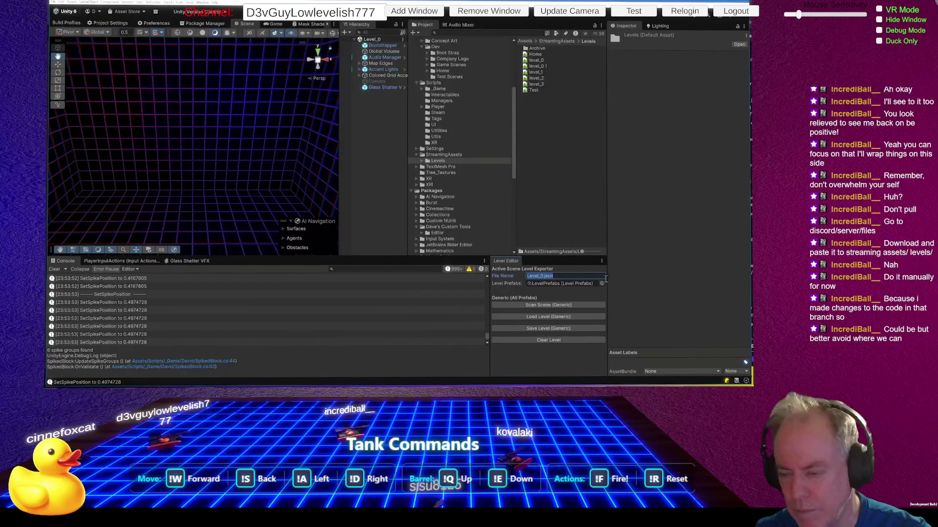
key("Right")
key("Right")
key("Right")
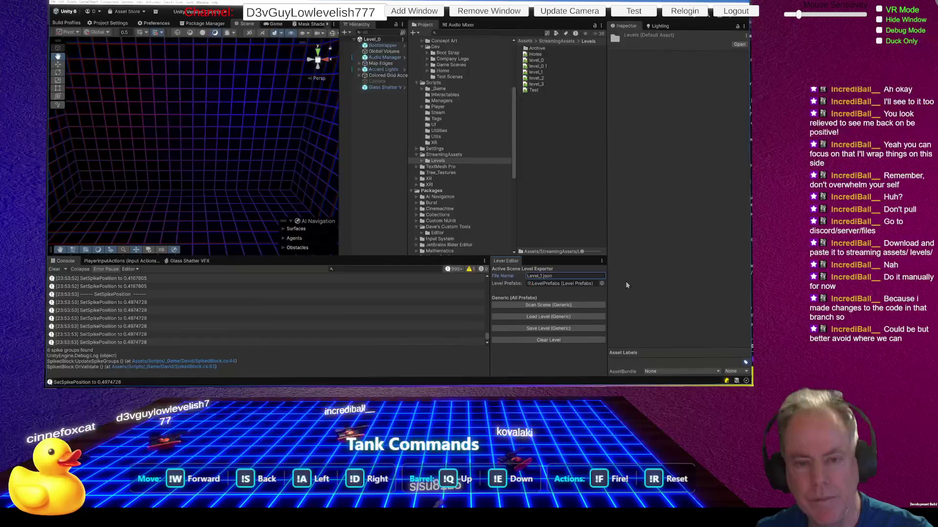
left_click(553, 318)
mouse_move(276, 219)
left_mouse_down()
mouse_move(242, 295)
mouse_move(148, 266)
mouse_move(111, 297)
mouse_move(96, 285)
left_mouse_up()
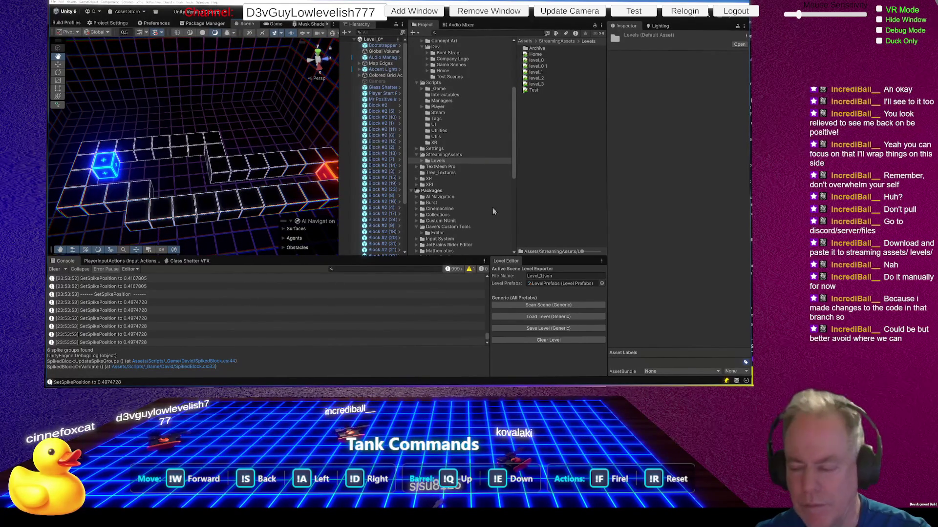
left_click(547, 340)
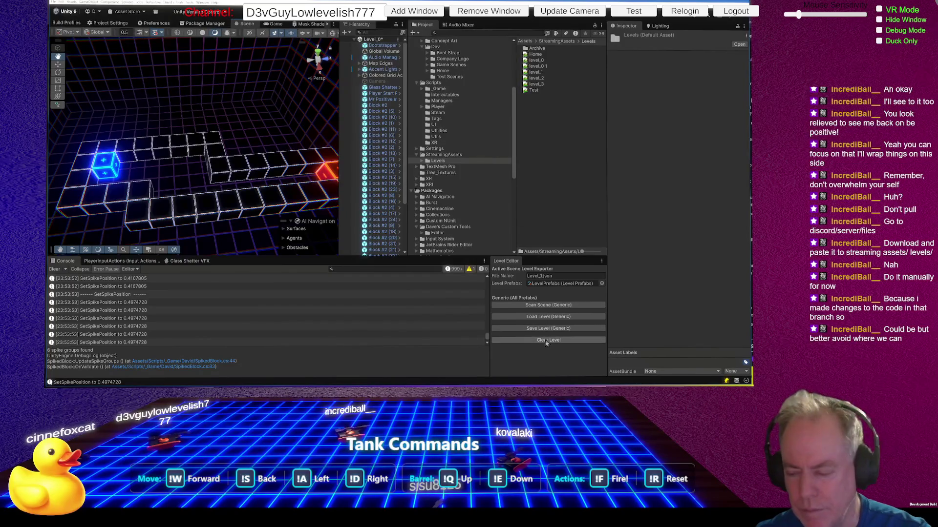
Step: Confirm clearing the 38 Level_1 blocks and load Level_2.json into the scene
left_click(566, 290)
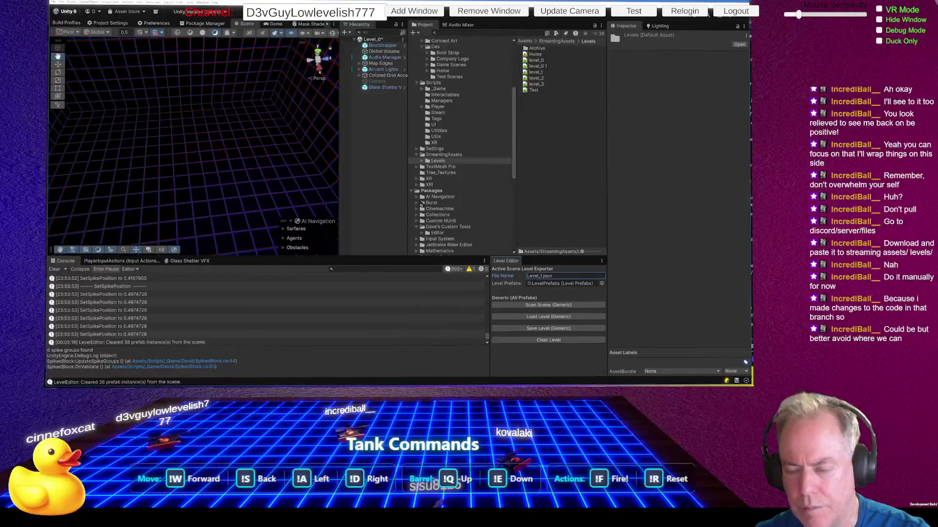
left_click(541, 276)
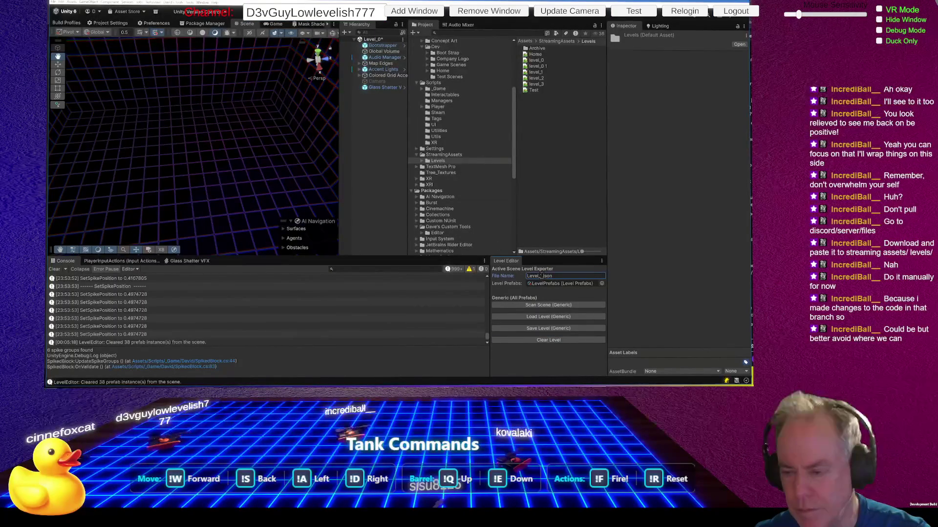
type("32")
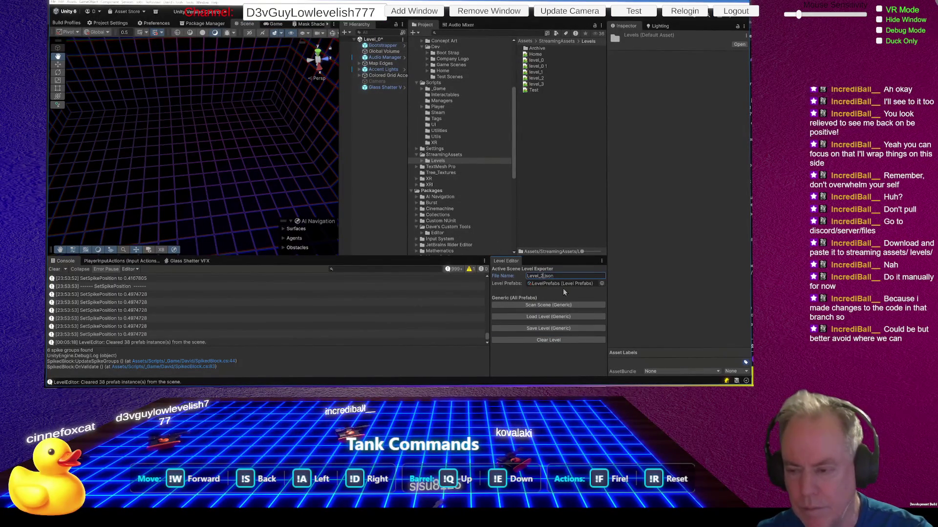
left_click(553, 318)
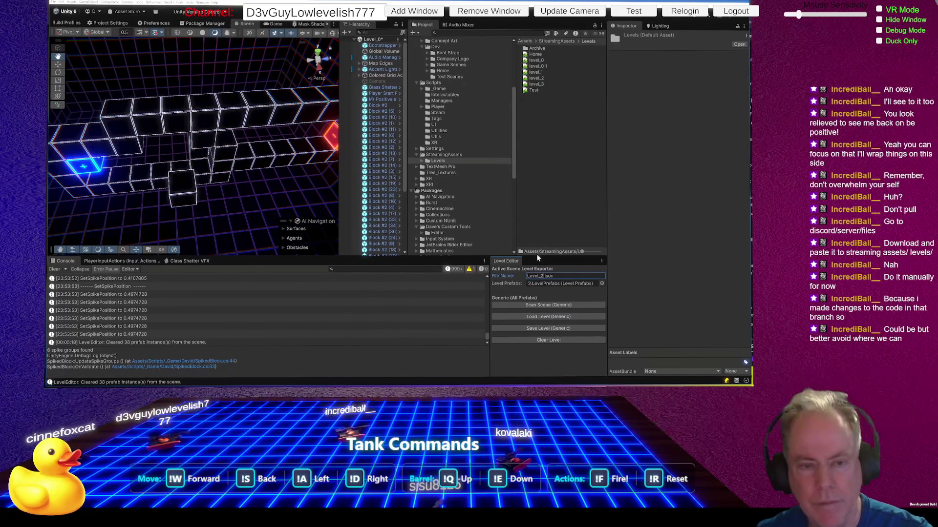
Step: Orbit the Scene view around Level_2's glowing block wall
mouse_move(289, 172)
left_mouse_down()
mouse_move(299, 95)
mouse_move(585, 104)
mouse_move(570, 106)
left_mouse_up()
key("Caps_Lock")
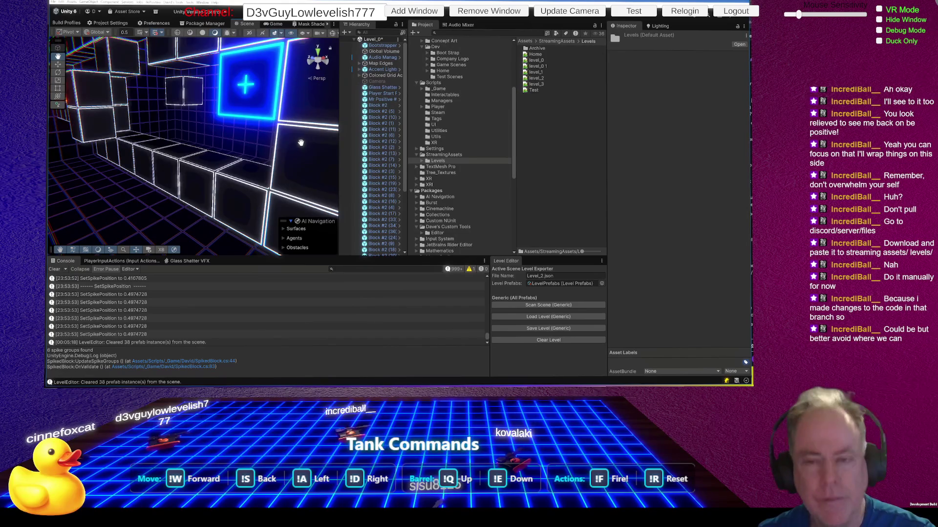
left_click_drag(304, 141, 49, 117)
mouse_move(701, 120)
left_mouse_down()
mouse_move(634, 111)
mouse_move(694, 122)
mouse_move(73, 111)
mouse_move(646, 106)
mouse_move(602, 106)
mouse_move(686, 122)
mouse_move(687, 163)
left_mouse_up()
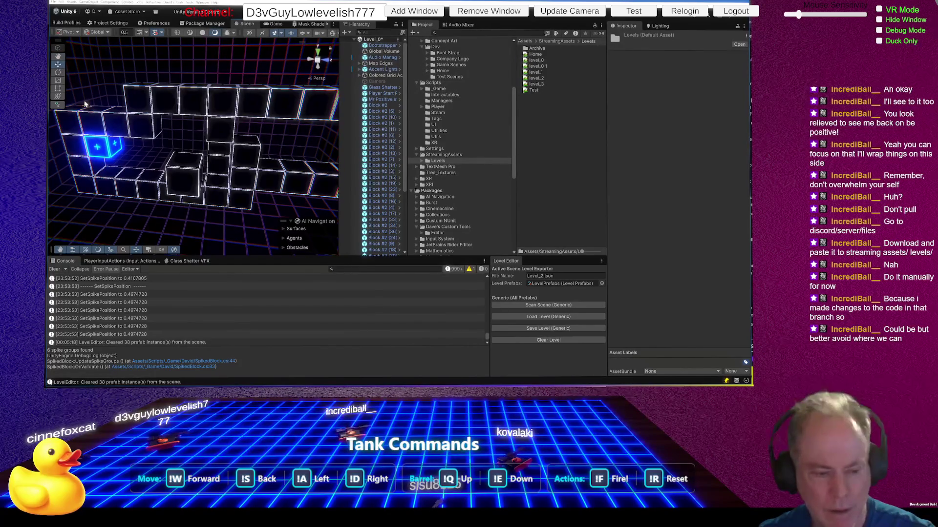
Step: Move one Level_2 block 0.5 along Z and orbit in to inspect the cubes
left_click(182, 177)
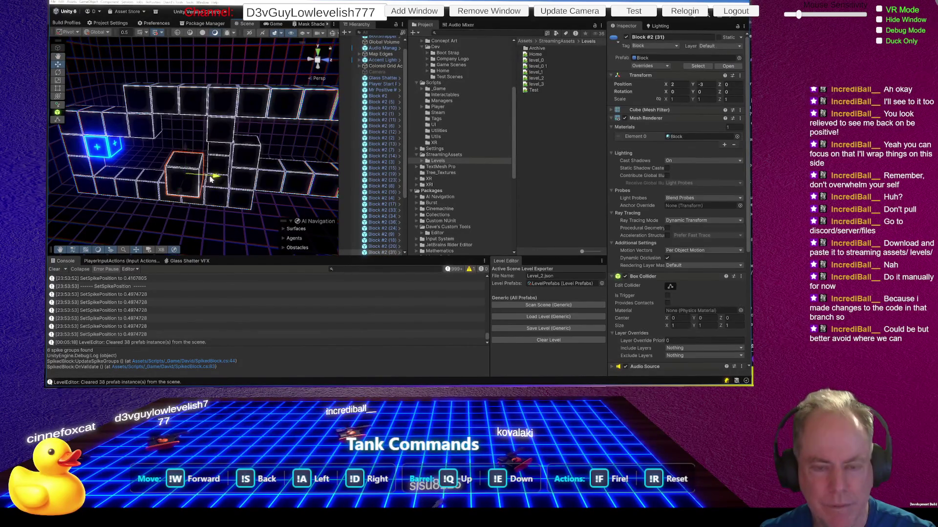
left_click_drag(210, 180, 223, 183)
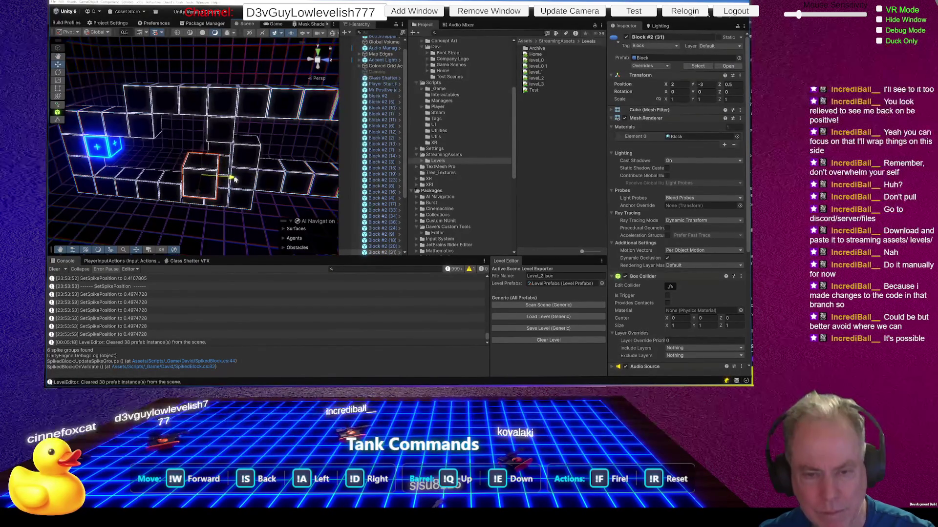
left_click_drag(221, 179, 211, 185)
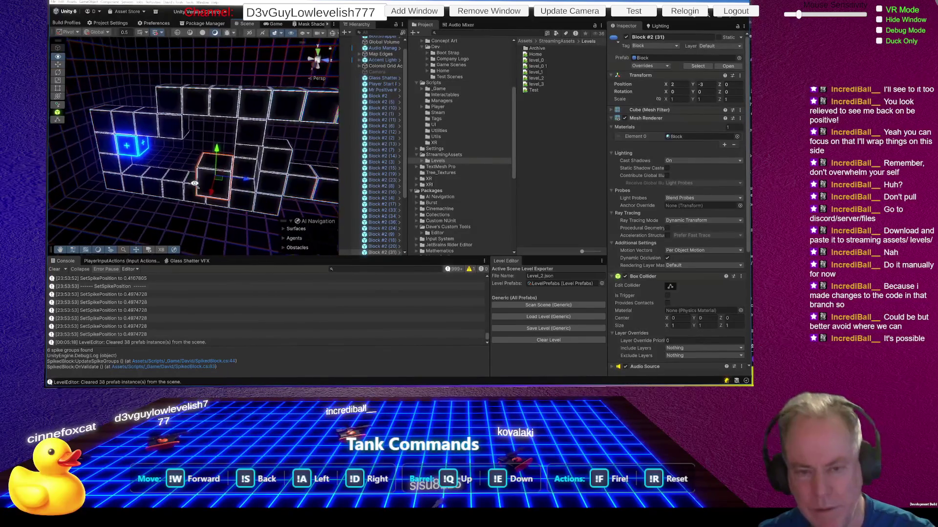
scroll(221, 184, "down", 5)
left_click_drag(221, 184, 248, 187)
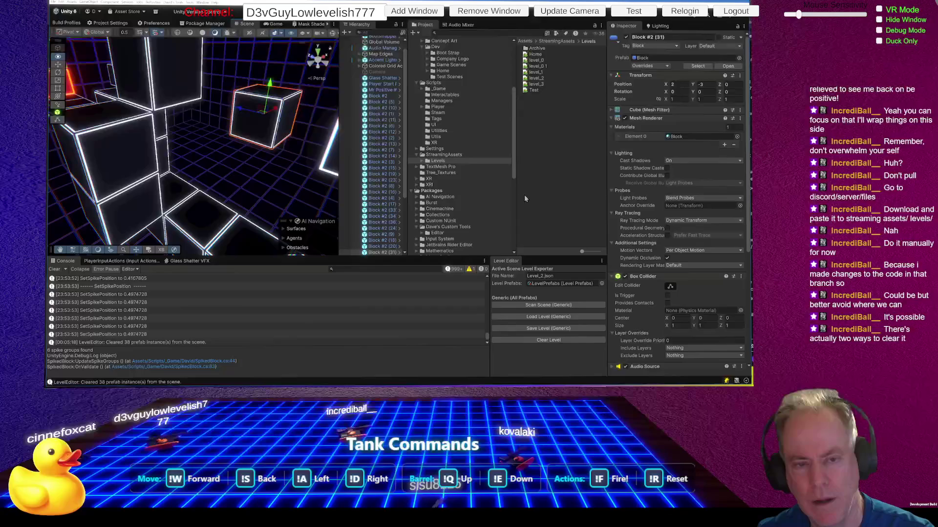
mouse_move(303, 180)
left_mouse_down()
mouse_move(323, 185)
mouse_move(258, 181)
left_mouse_up()
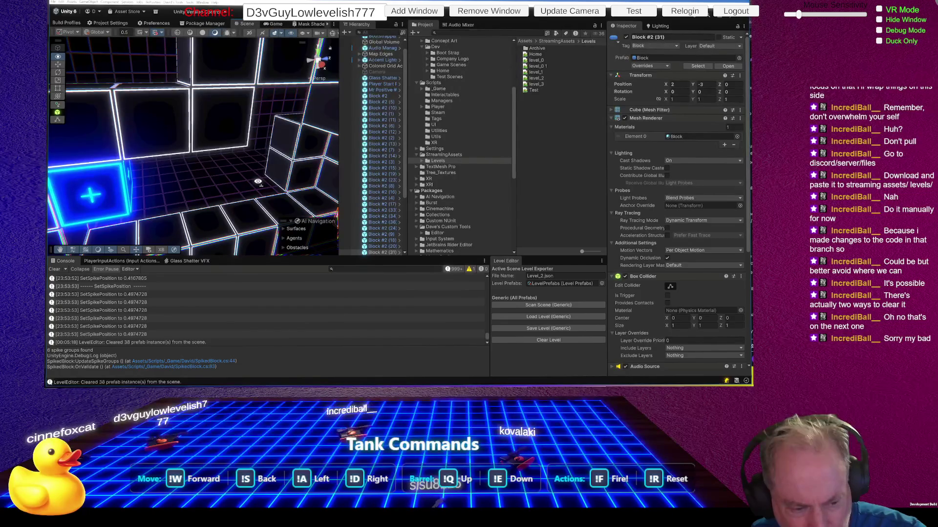
Step: Start clearing Level_2's blocks from the scene
left_click_drag(258, 181, 258, 182)
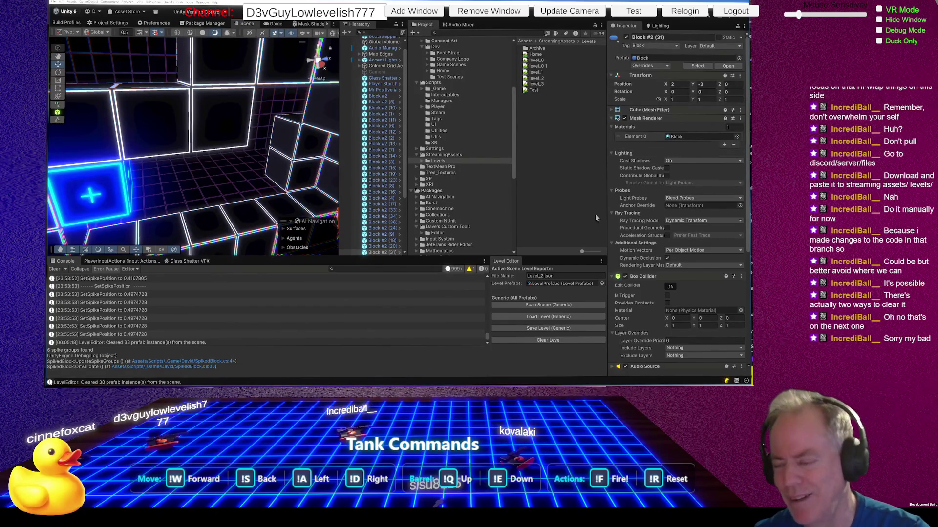
left_click(541, 276)
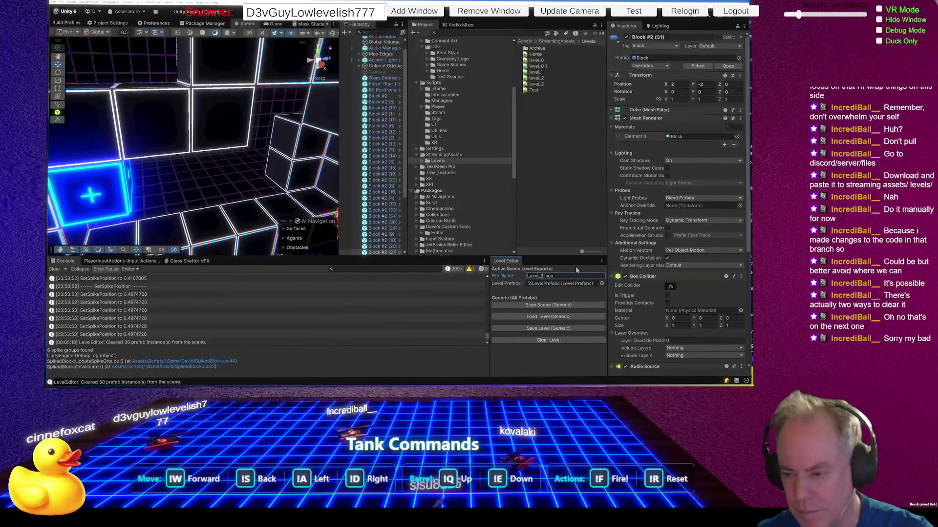
left_click(554, 343)
Step: Confirm removing the 42 blocks, load Level_3, and orbit around its white cubes
left_click(525, 325)
left_click(543, 317)
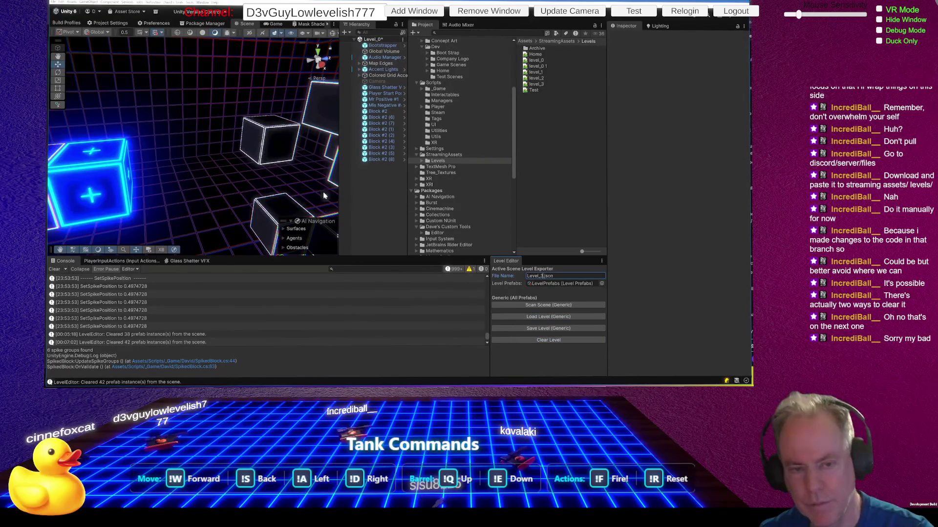
mouse_move(267, 167)
left_mouse_down()
mouse_move(480, 209)
mouse_move(601, 181)
mouse_move(107, 172)
mouse_move(328, 171)
left_mouse_up()
mouse_move(135, 111)
left_mouse_down()
mouse_move(176, 105)
mouse_move(178, 124)
left_mouse_up()
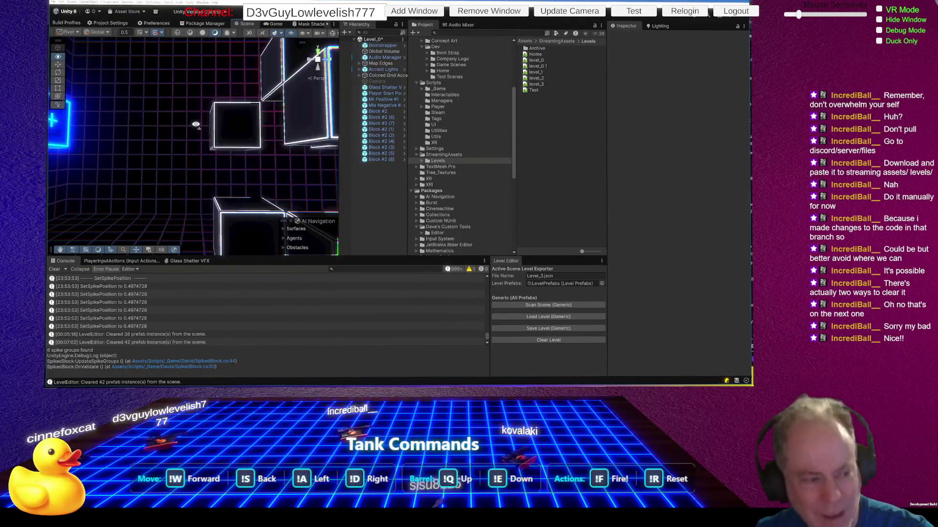
left_click_drag(232, 162, 235, 166)
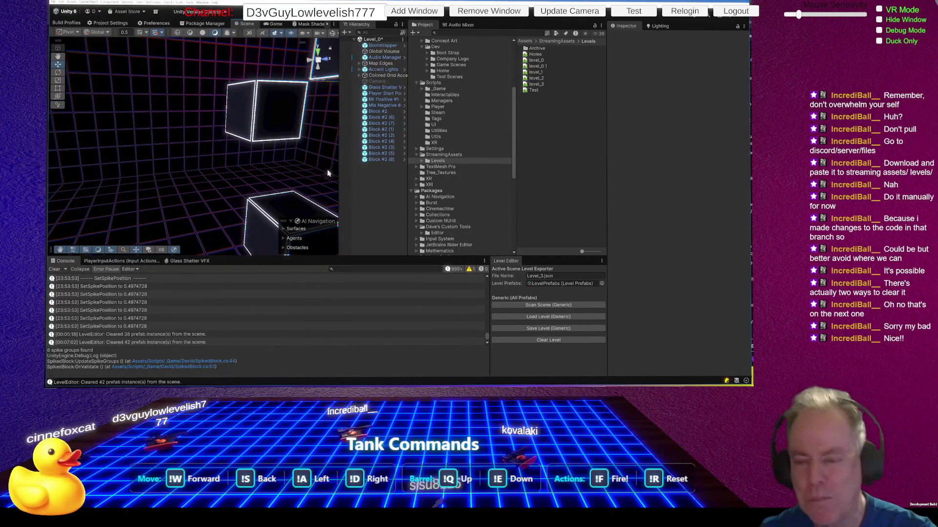
Step: Clear Level_3's 12 blocks and select the level file name text
left_click(554, 340)
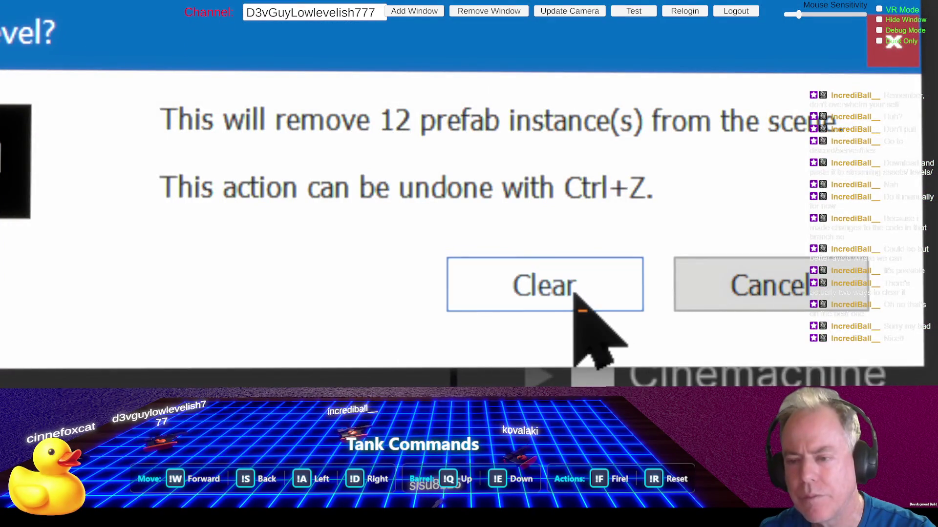
left_click(569, 293)
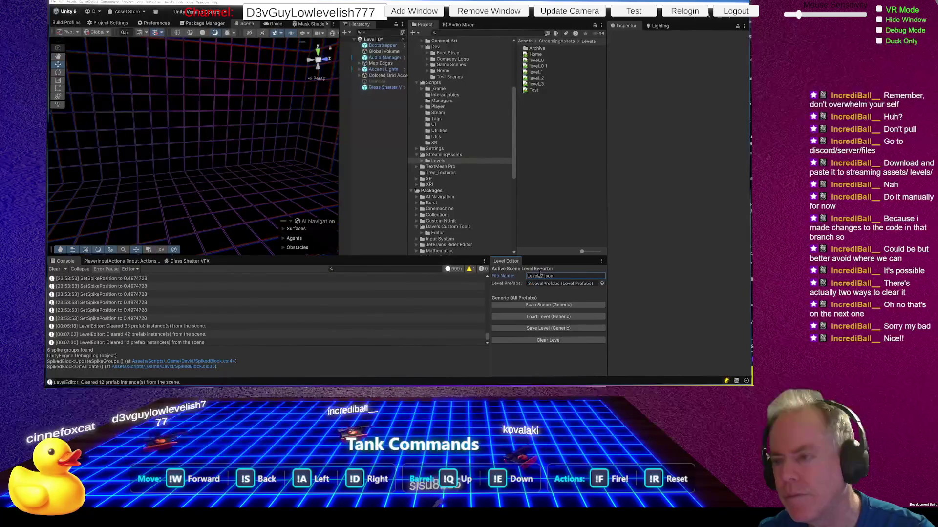
left_click(540, 274)
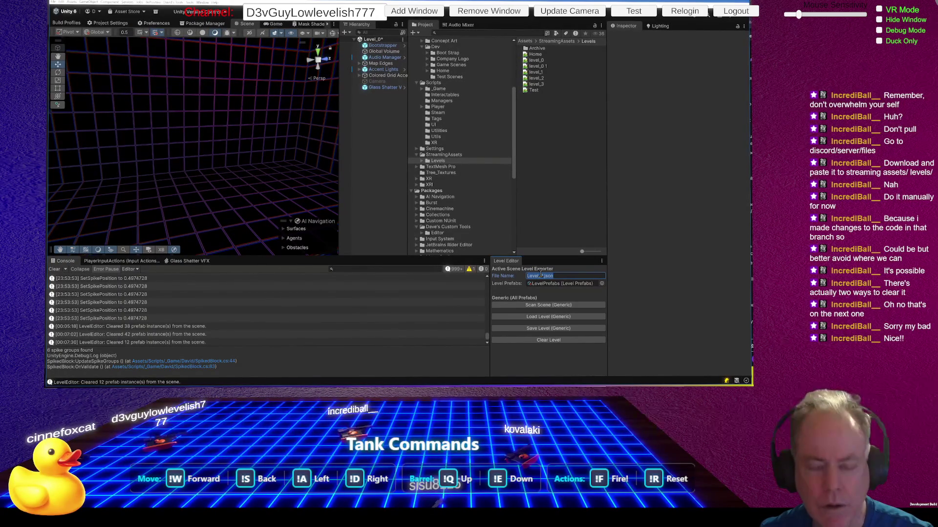
Step: Change the file name to Level_0.json and load Level_0 into the scene
left_click(303, 211)
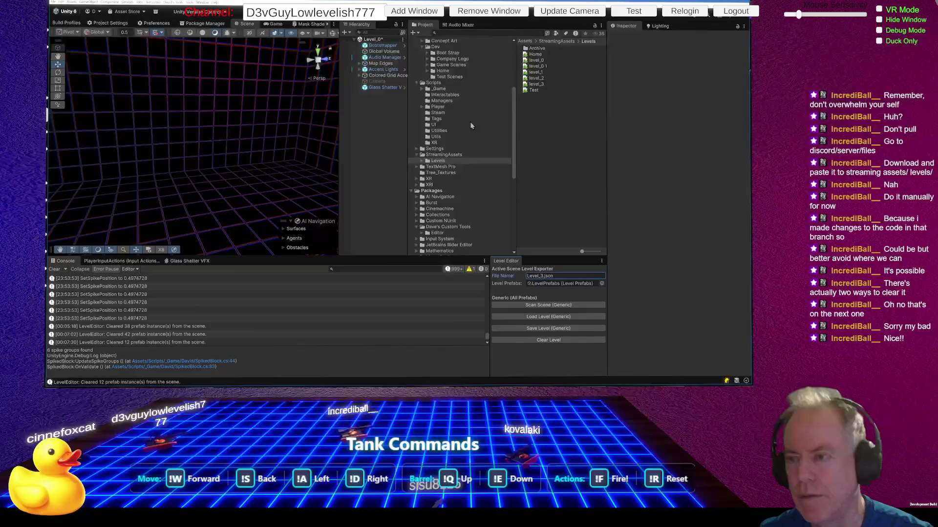
left_click(540, 277)
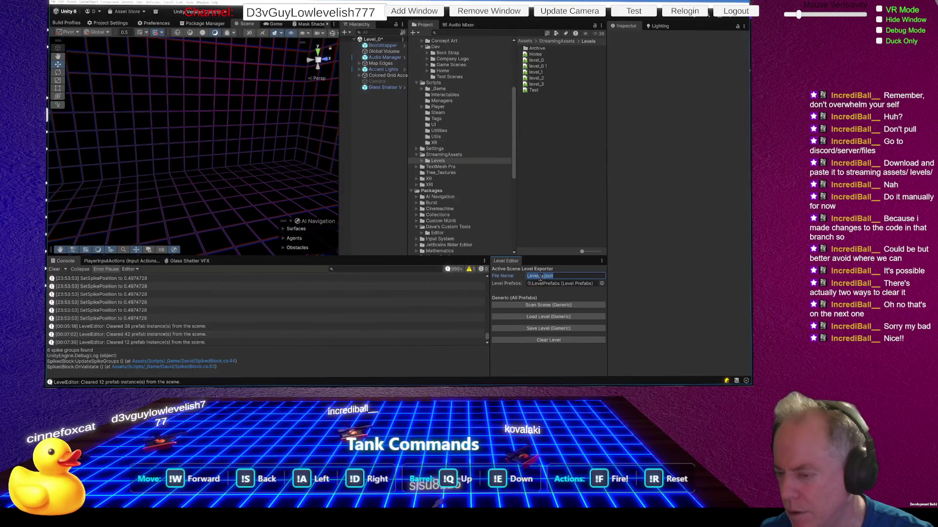
left_click(541, 276)
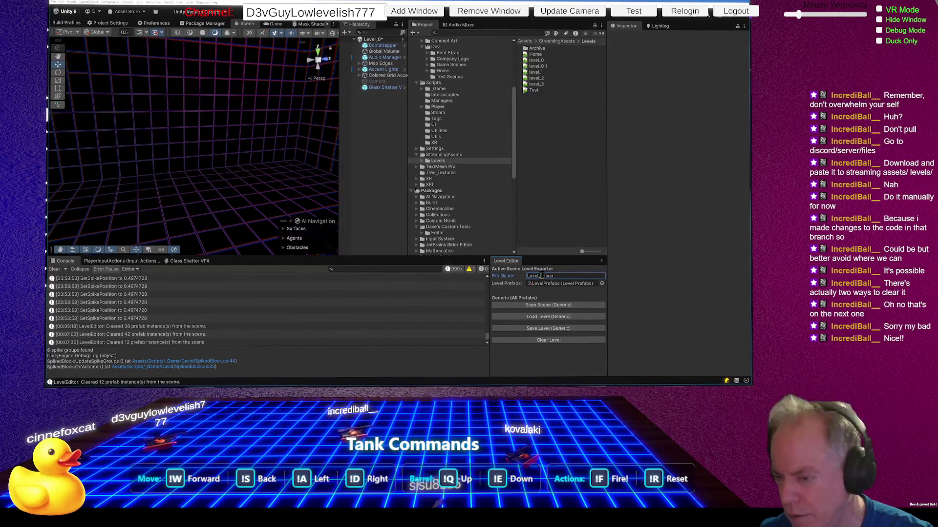
key("Delete")
type("0")
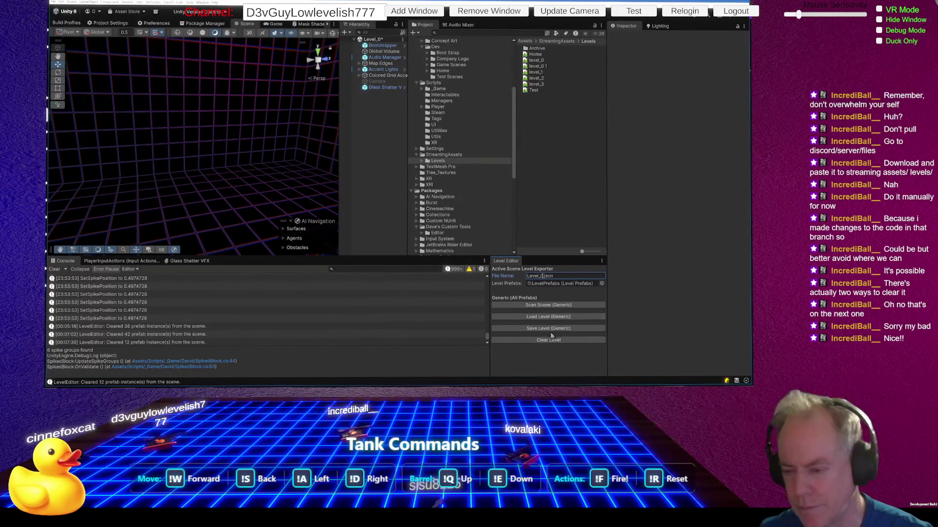
left_click(549, 316)
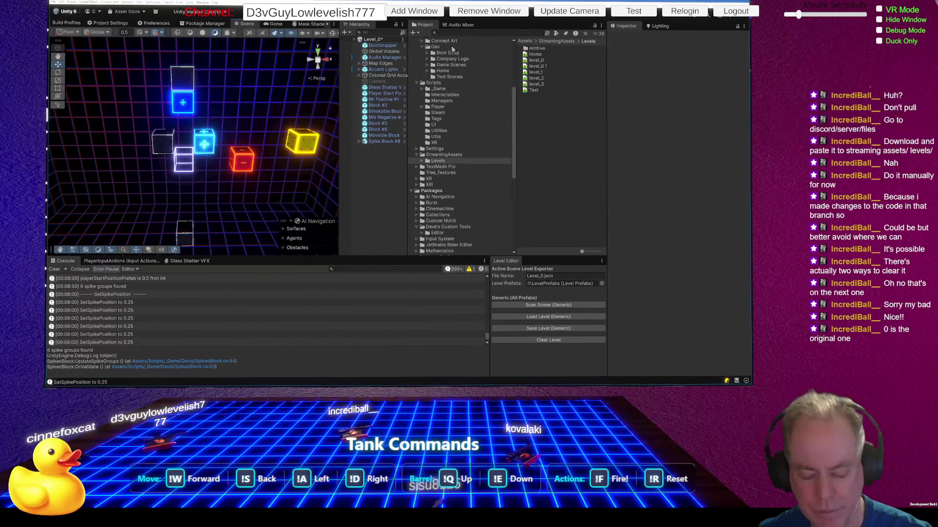
Step: Clear Level_0's nine blocks and look over the empty scene
left_click(558, 339)
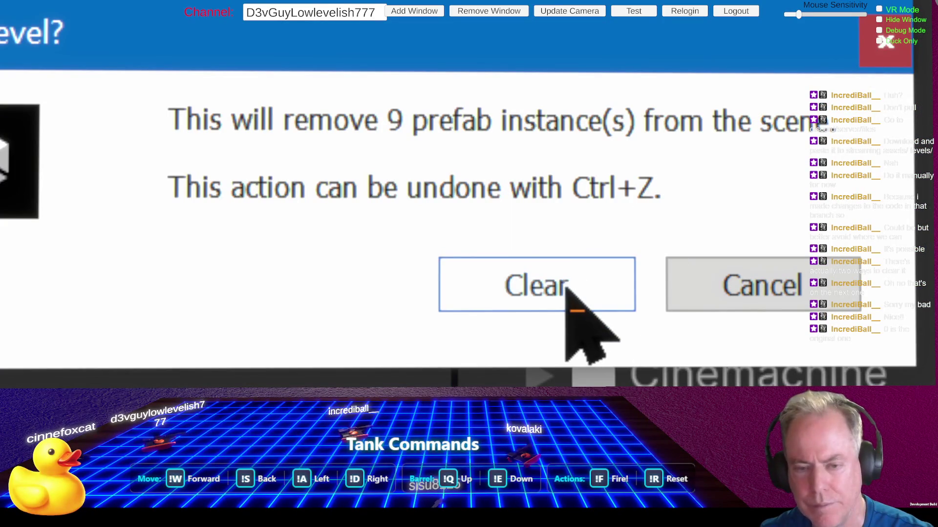
left_click(549, 300)
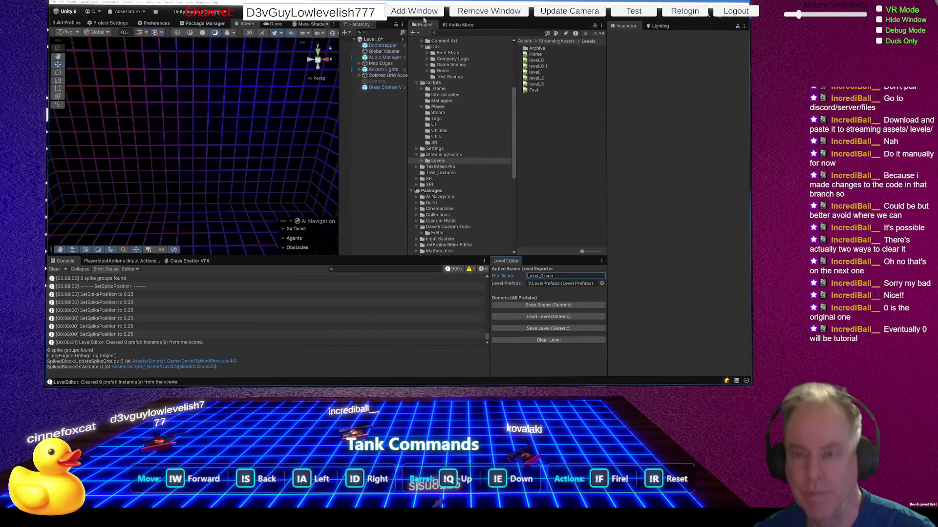
mouse_move(288, 134)
left_mouse_down()
mouse_move(300, 134)
mouse_move(262, 149)
mouse_move(274, 147)
left_mouse_up()
left_click(386, 89)
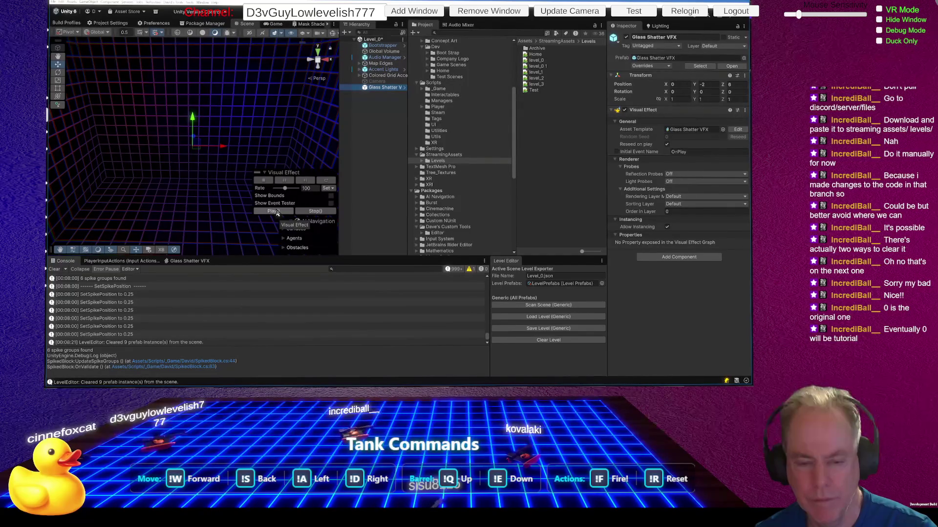
Step: Show the Glass Shatter VFX graph and send its Shatter event three times, orbiting to watch the burst
left_click(198, 262)
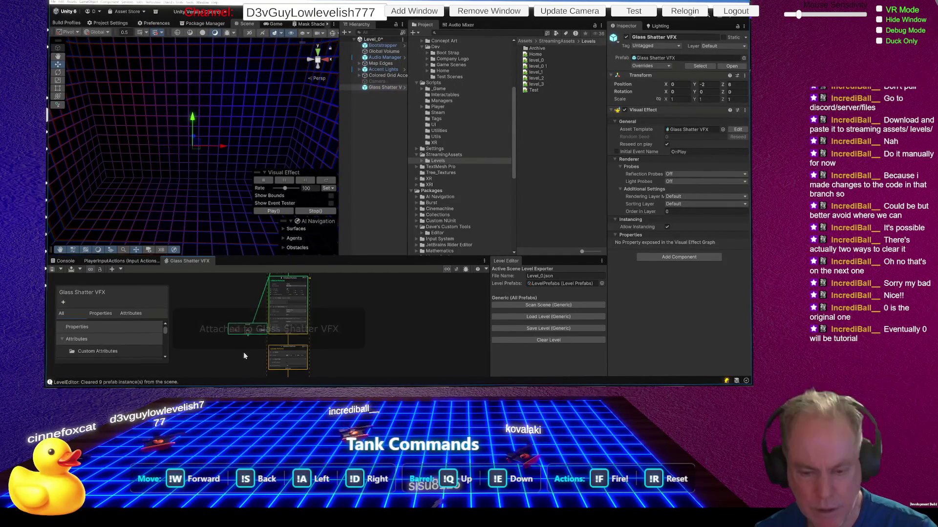
scroll(243, 352, "up", 4)
left_click(284, 306)
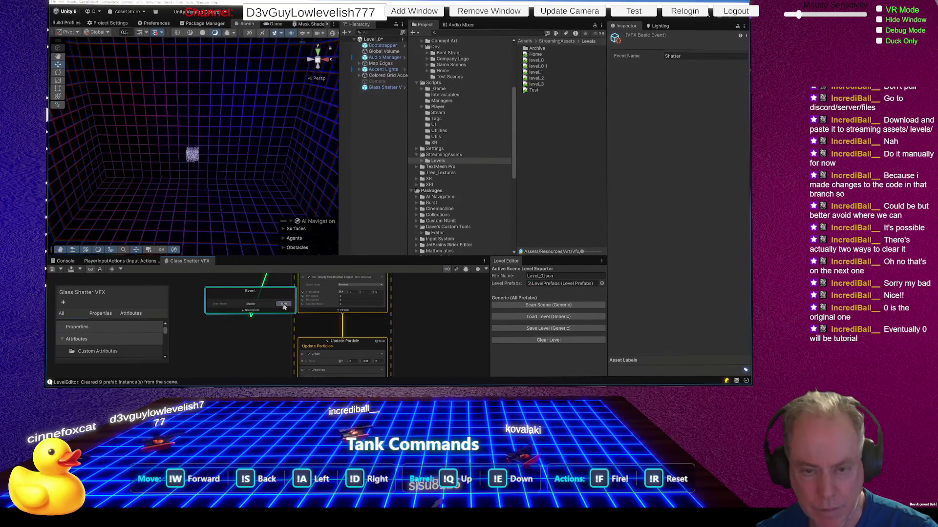
left_click(283, 305)
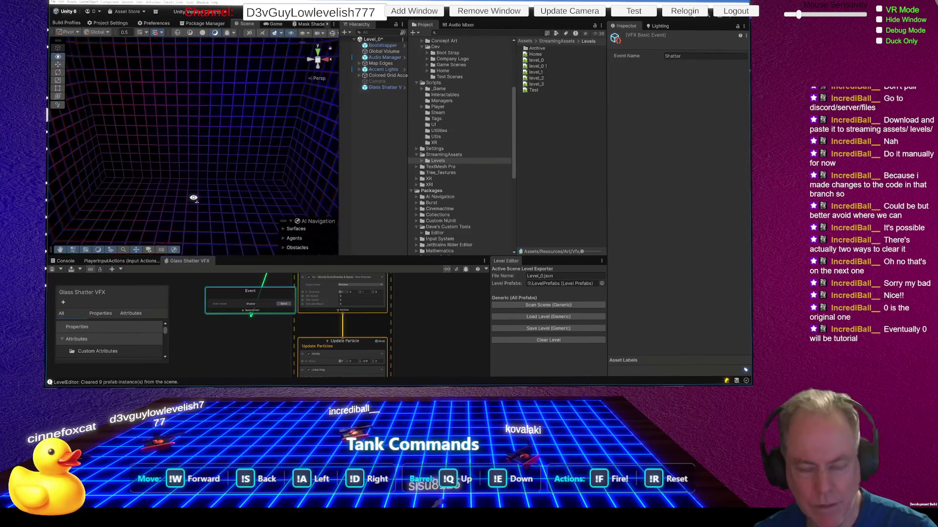
left_click(282, 309)
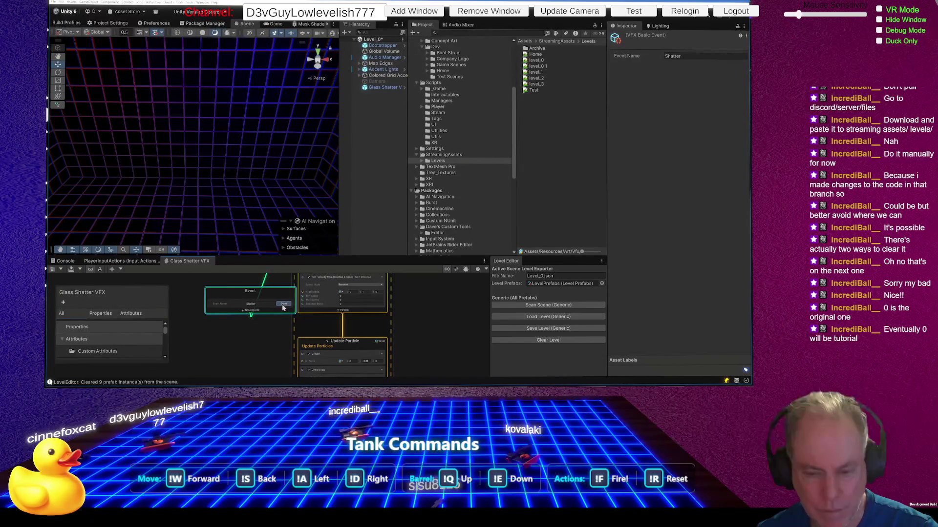
mouse_move(195, 214)
left_mouse_down()
mouse_move(207, 220)
mouse_move(224, 146)
mouse_move(226, 156)
left_mouse_up()
left_click(285, 305)
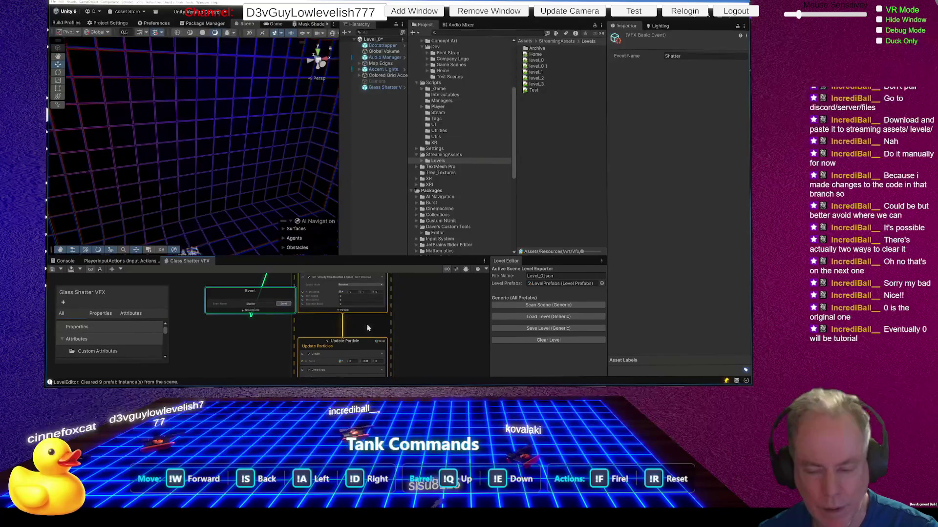
scroll(361, 345, "up", 5)
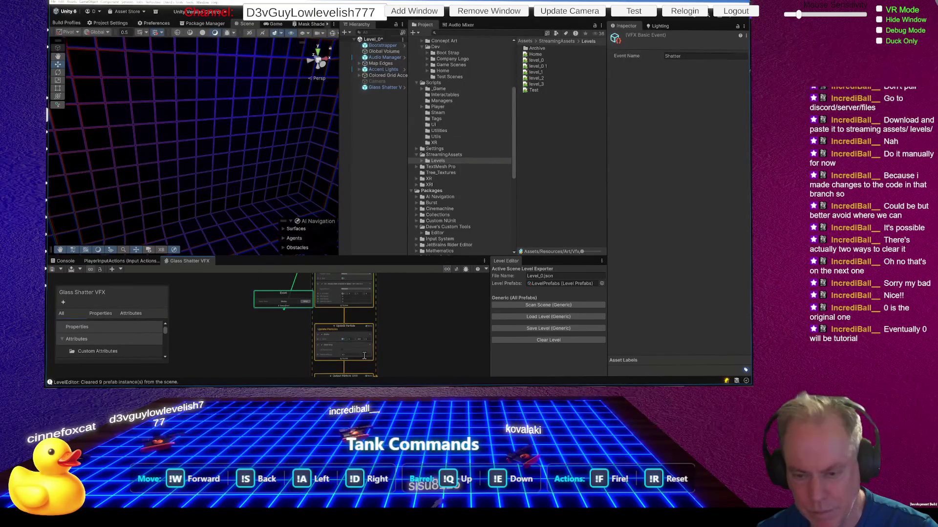
scroll(348, 339, "down", 6)
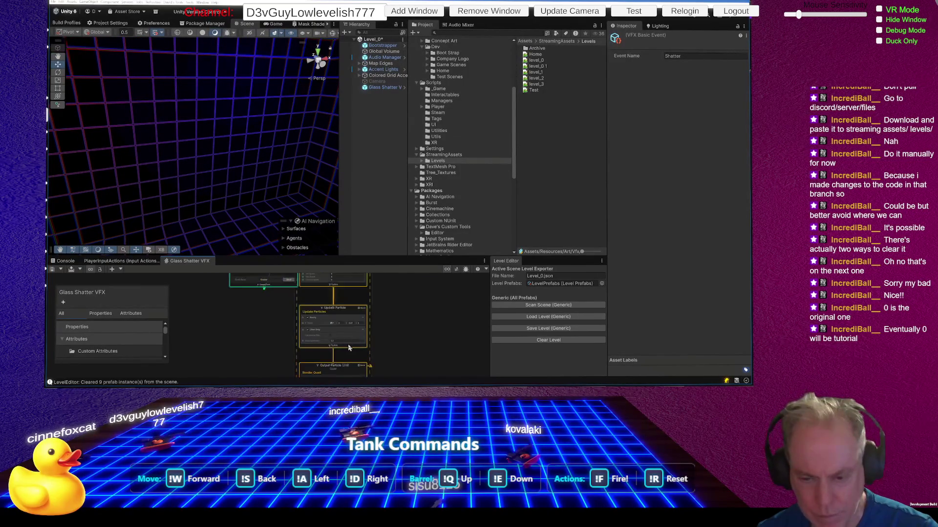
Step: Set Max Speed to 0.1, then 0.3, firing the Shatter burst after each
scroll(347, 306, "up", 5)
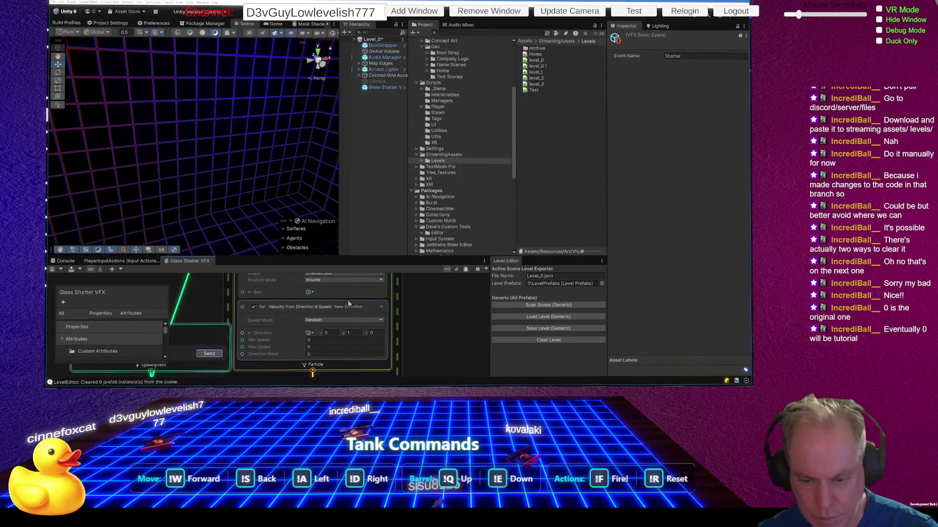
left_click(324, 340)
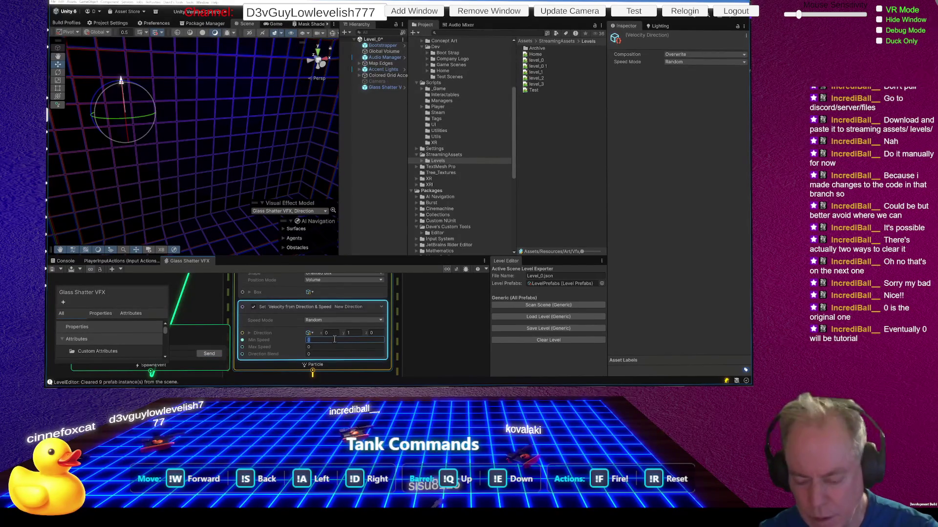
left_click(331, 346)
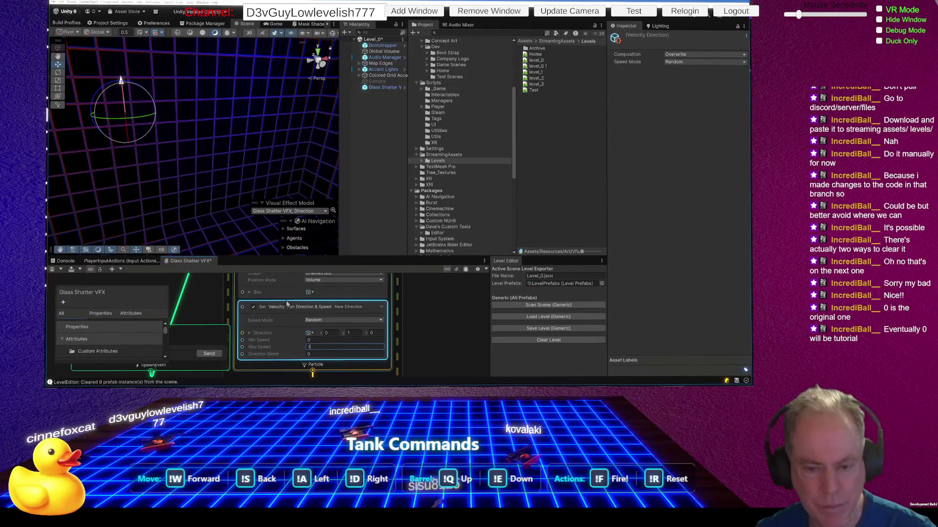
left_click(209, 353)
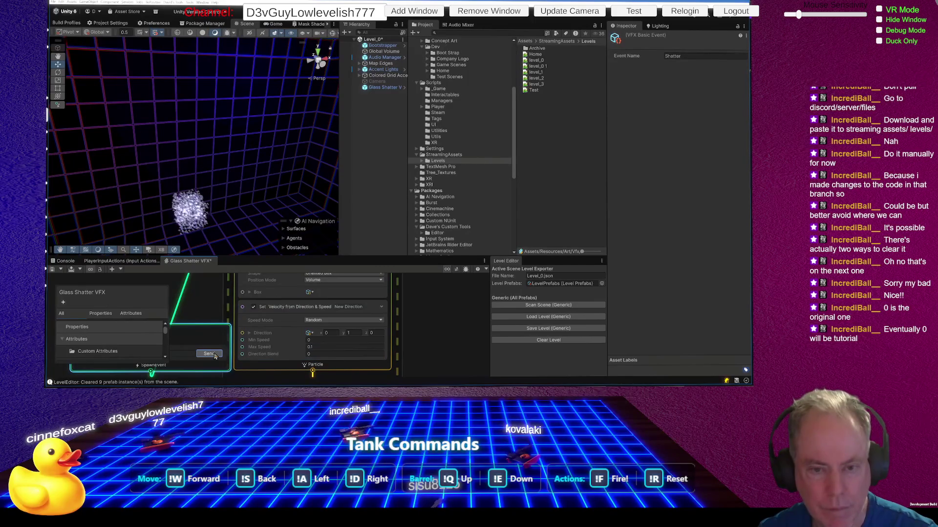
left_click(321, 347)
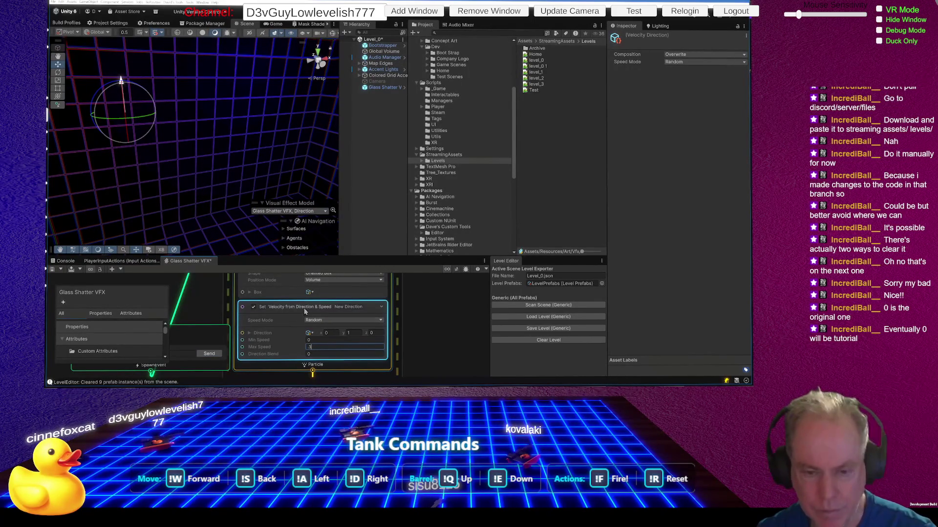
left_click(209, 354)
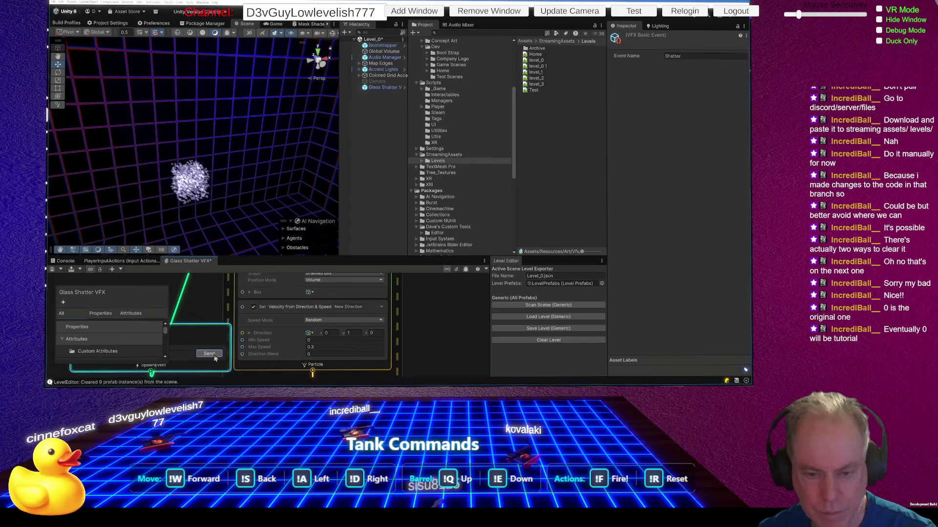
Step: Set Max Speed to 1, then 5, firing the burst to test each value
left_click(308, 347)
left_click(322, 347)
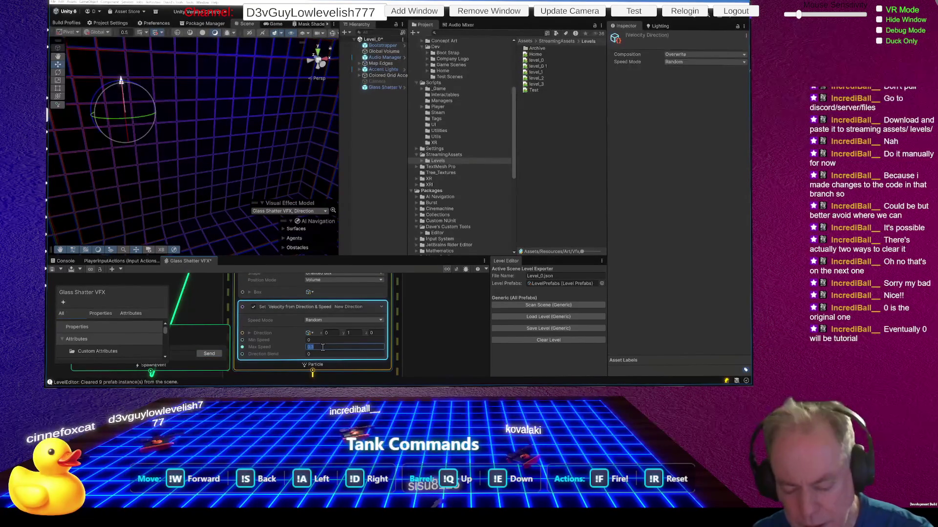
left_click(210, 354)
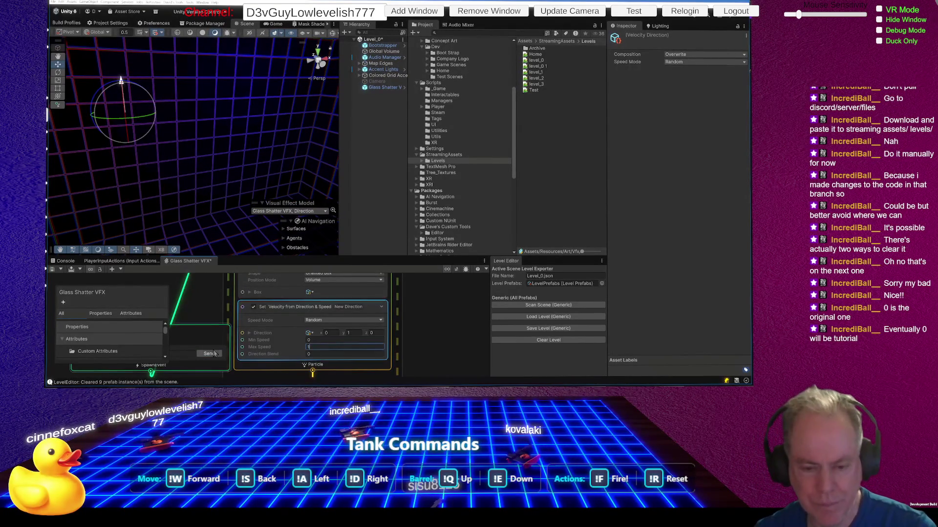
left_click(211, 355)
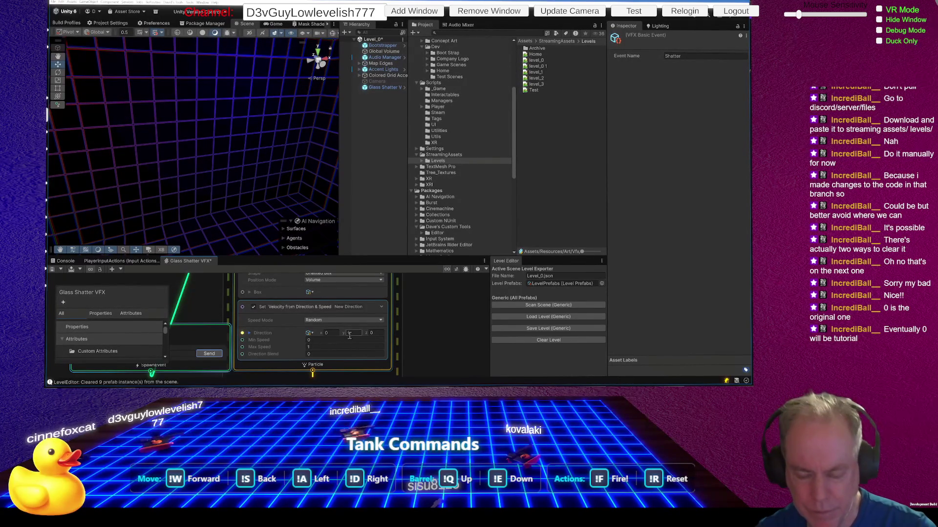
scroll(352, 342, "up", 2)
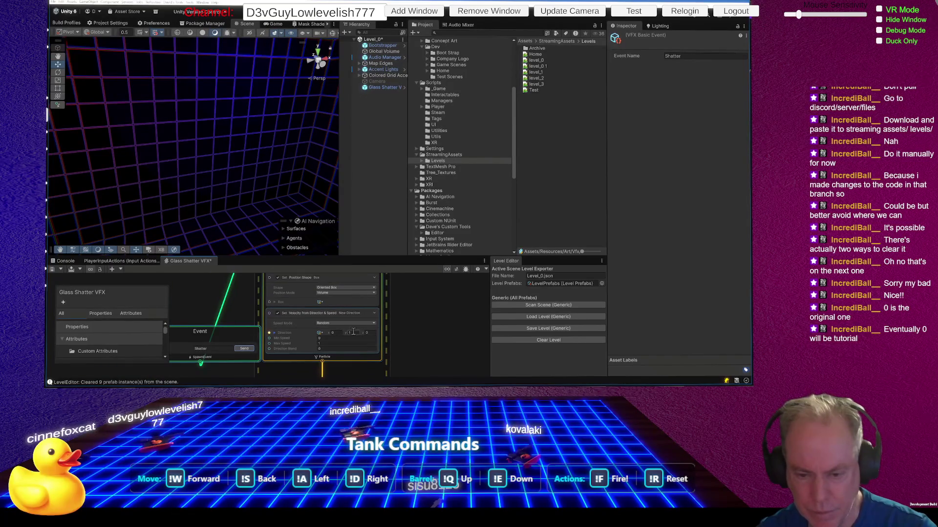
left_click(334, 342)
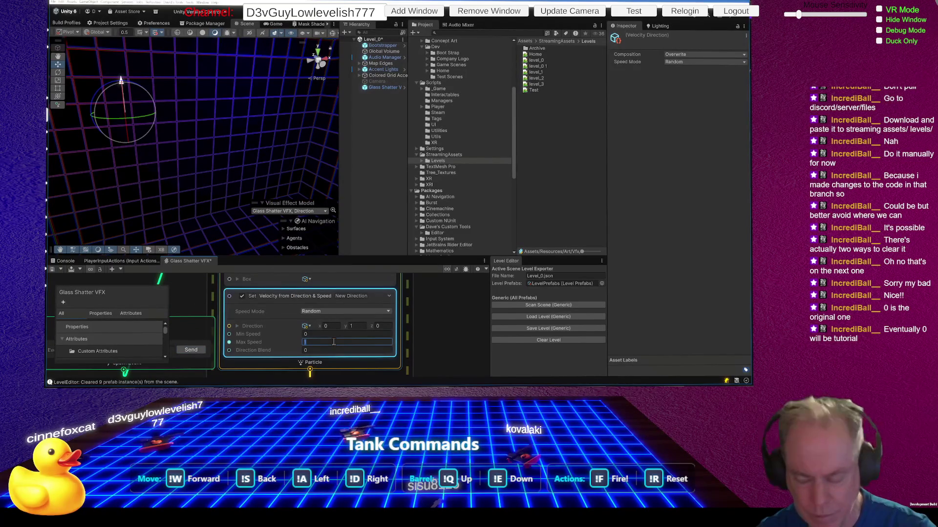
type("5")
left_click(191, 350)
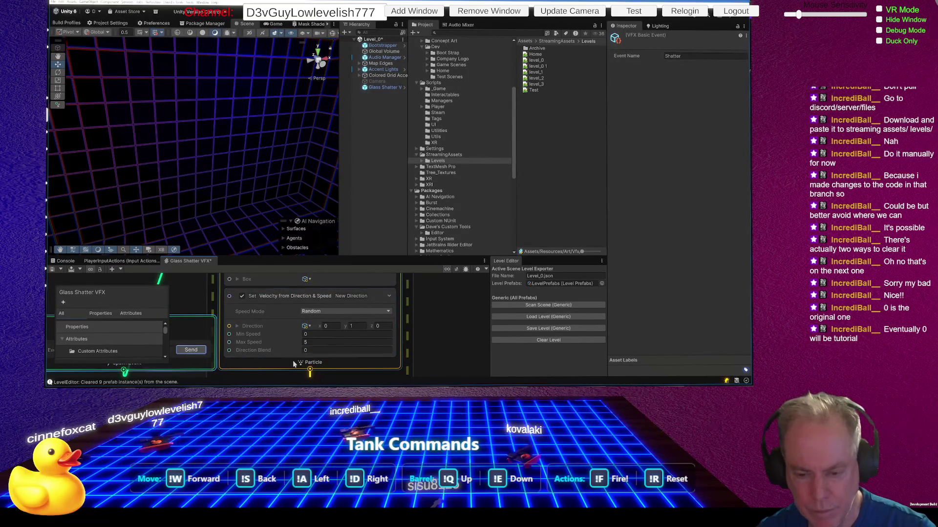
left_click(336, 340)
scroll(336, 339, "down", 5)
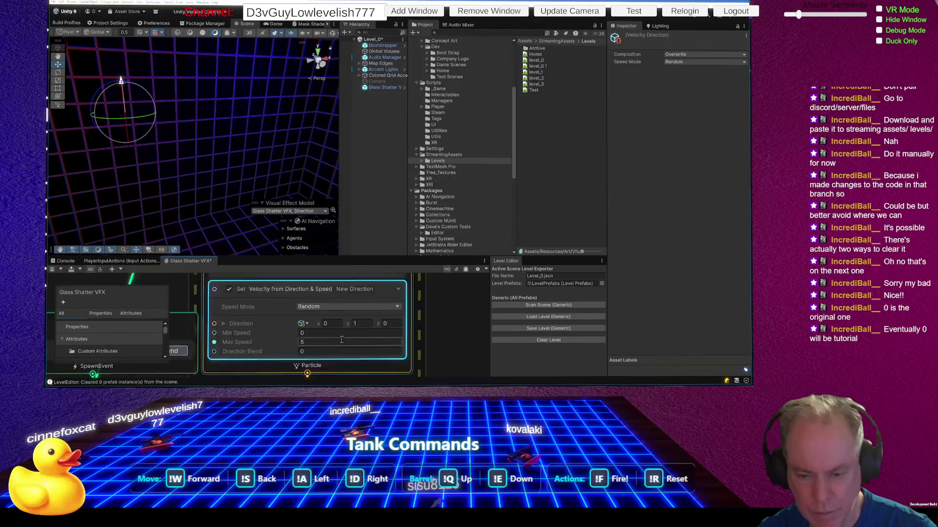
scroll(360, 305, "down", 3)
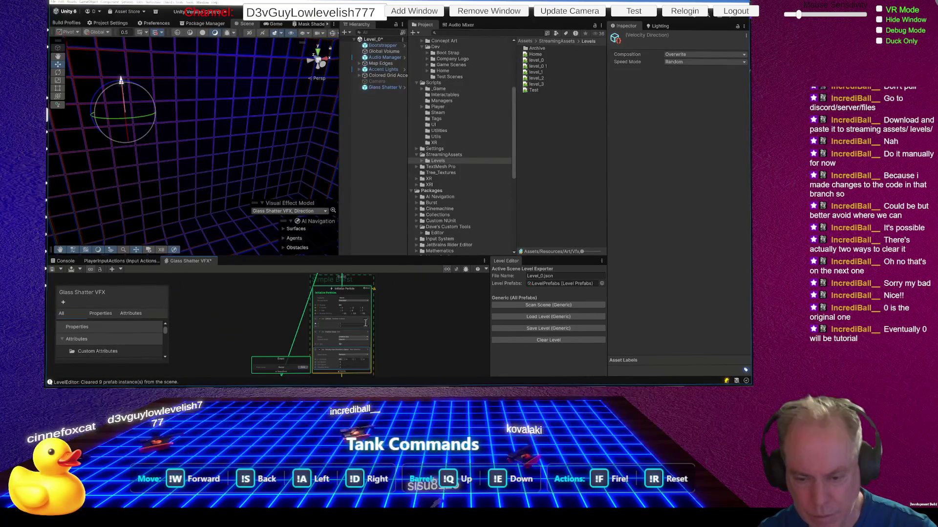
Step: Save the VFX graph and fire the shatter burst
key("ctrl+s")
left_click(301, 369)
scroll(365, 321, "up", 3)
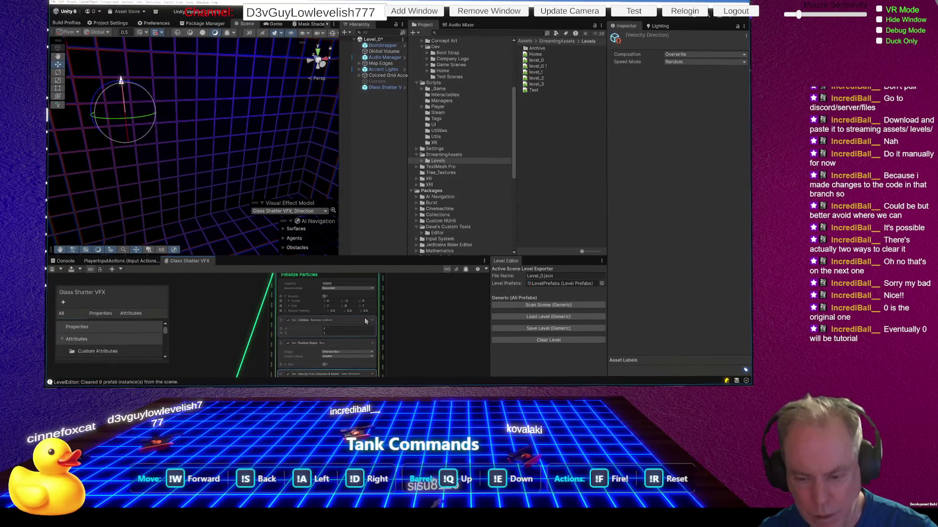
scroll(366, 321, "up", 1)
scroll(320, 313, "up", 5)
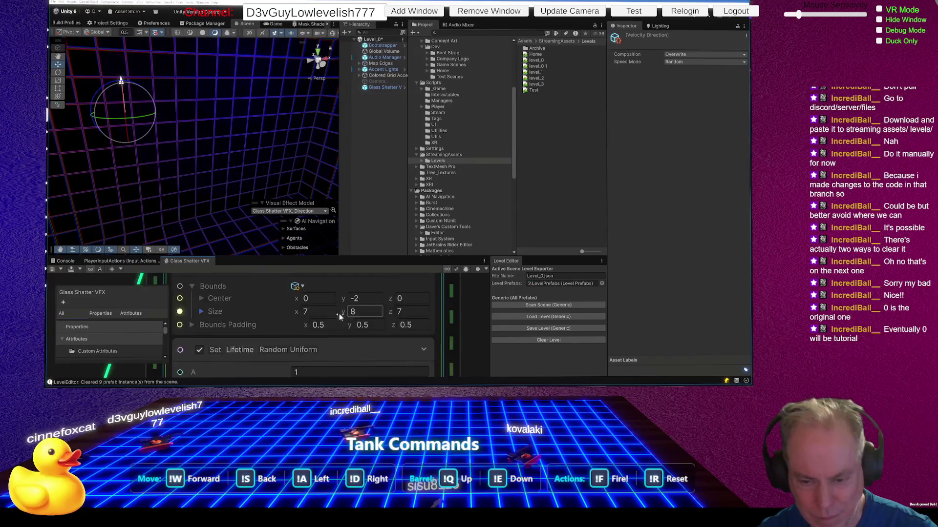
scroll(318, 312, "down", 8)
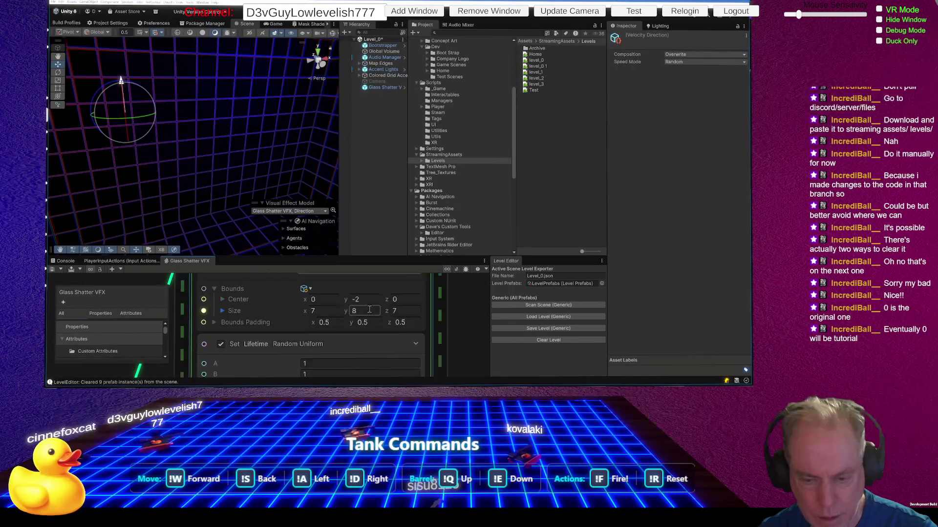
scroll(358, 336, "up", 8)
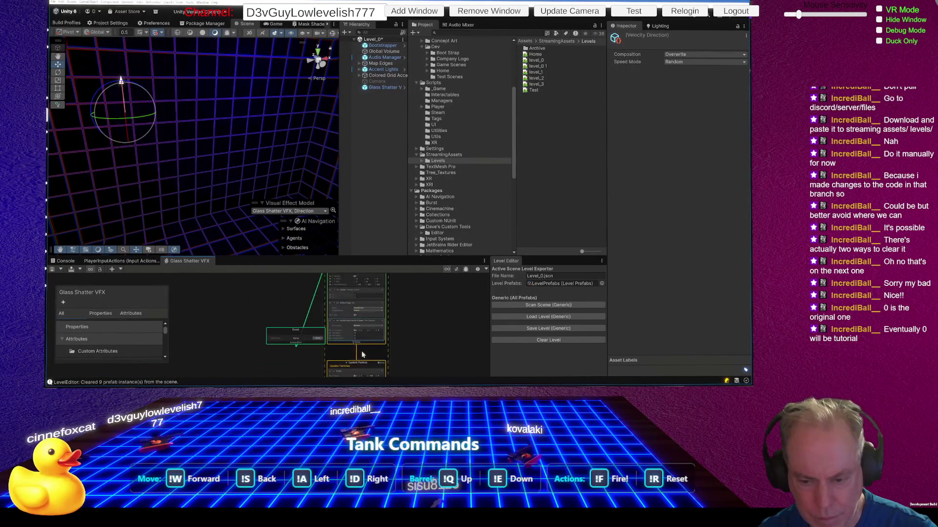
Step: Set Max Speed to 0.2, save the graph, and test the burst
left_click(351, 332)
type(".2")
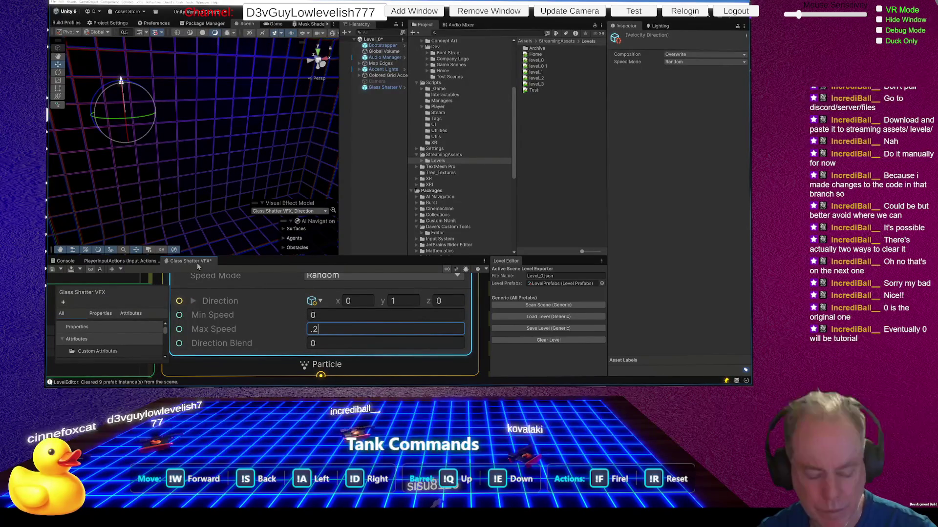
key("ctrl+s")
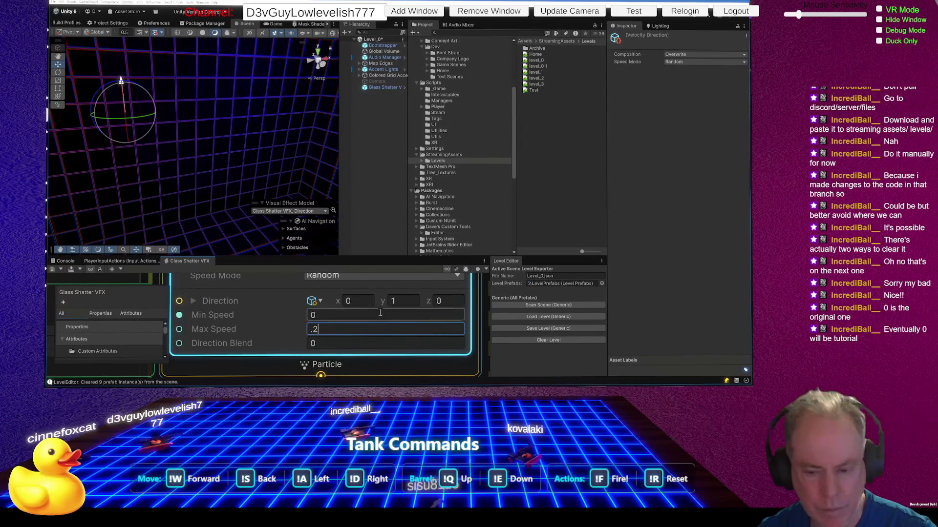
scroll(357, 315, "down", 3)
left_click(260, 331)
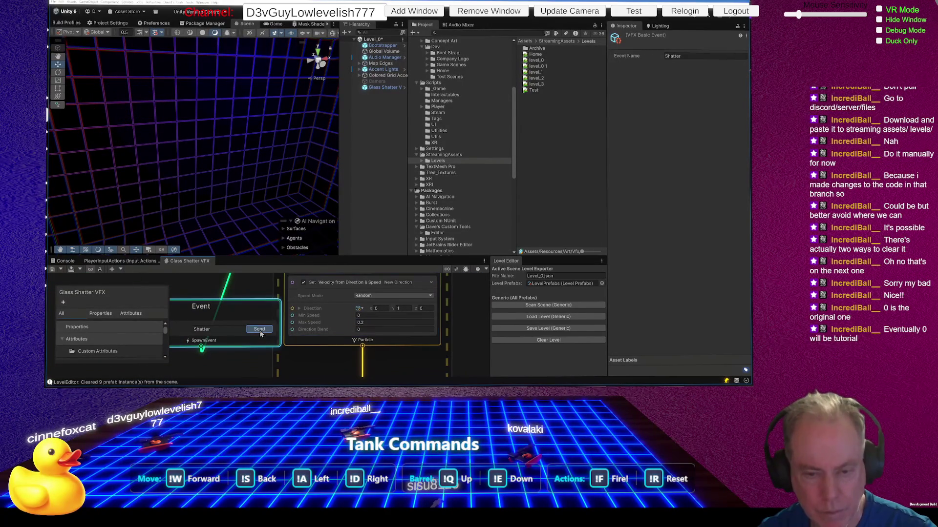
Step: Raise Max Speed to 1 and fire the Shatter event to preview it
left_click(376, 323)
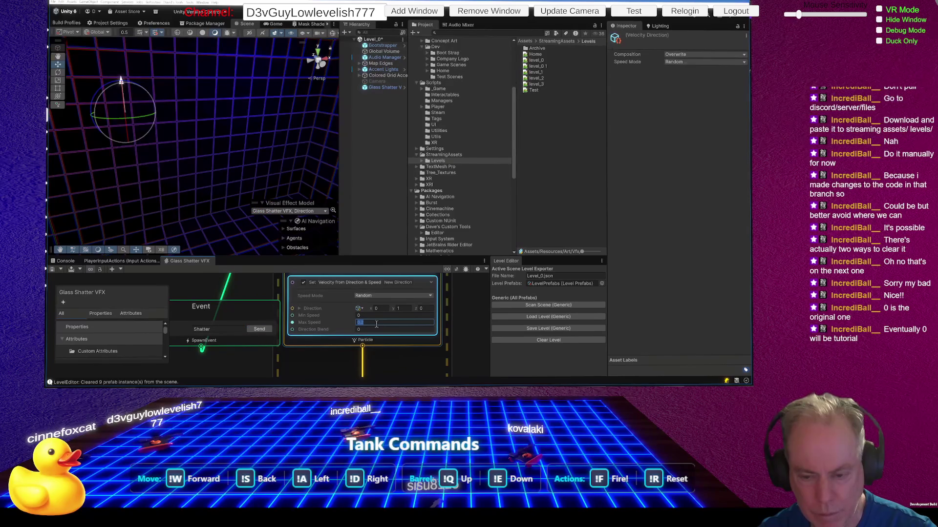
type("1")
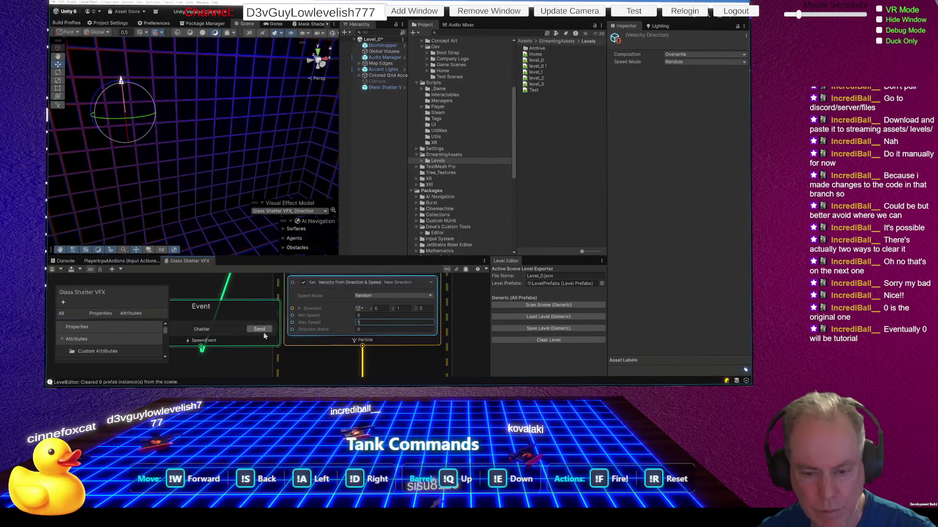
left_click(262, 332)
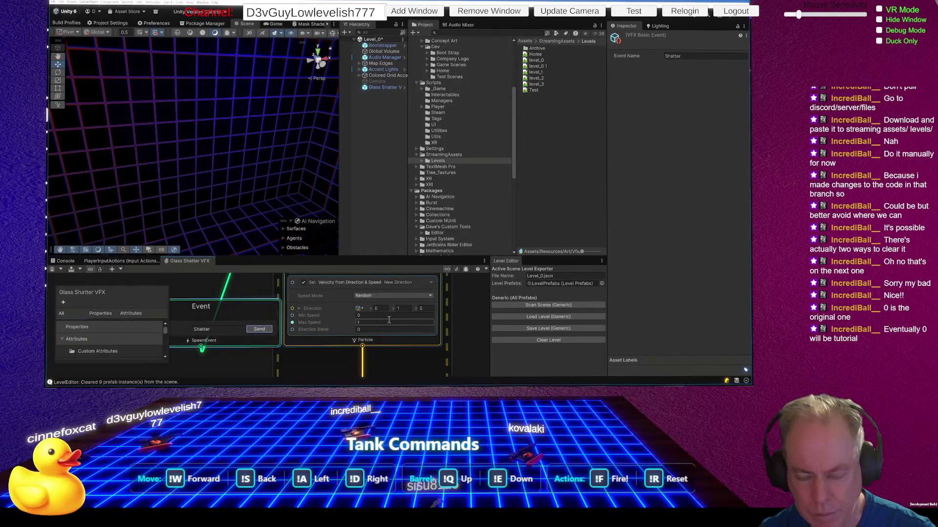
Step: Change the Set Position shape to Sphere and save the Glass Shatter VFX graph
scroll(399, 304, "down", 3)
scroll(400, 301, "up", 5)
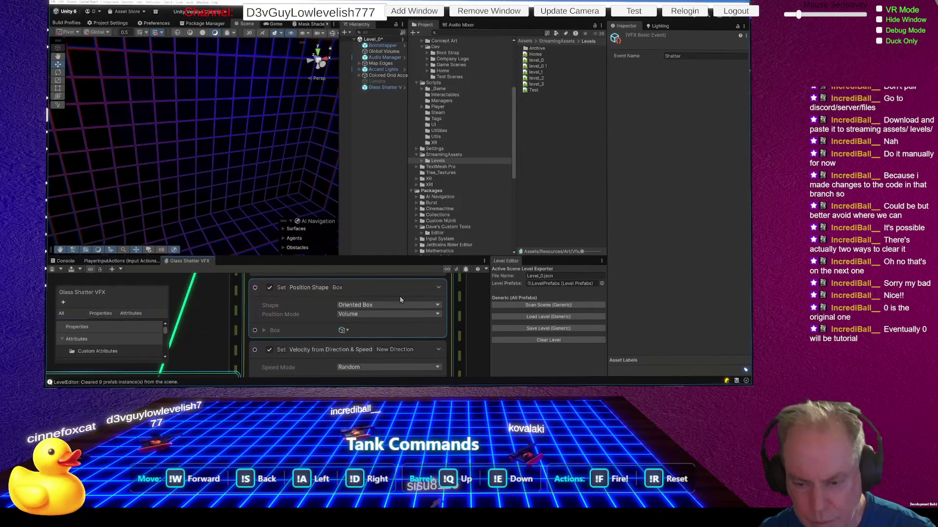
scroll(399, 295, "up", 2)
left_click(382, 309)
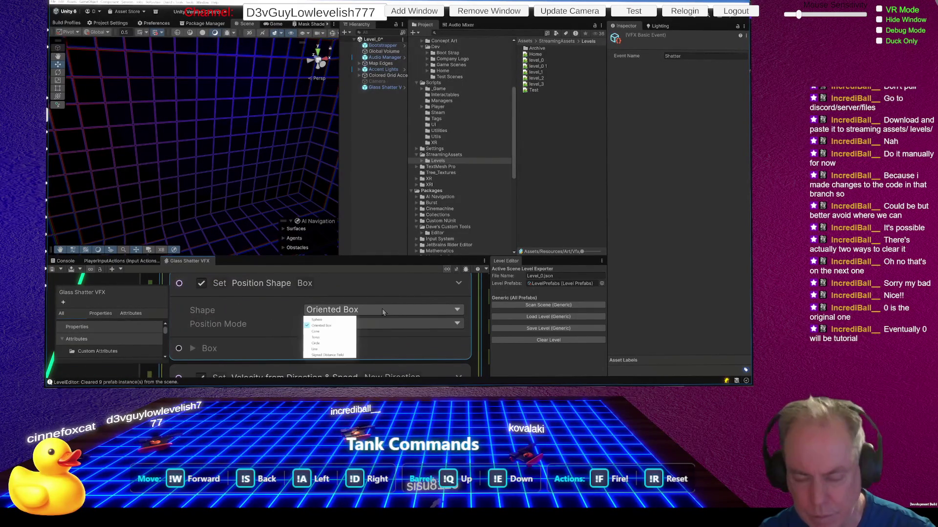
left_click(331, 321)
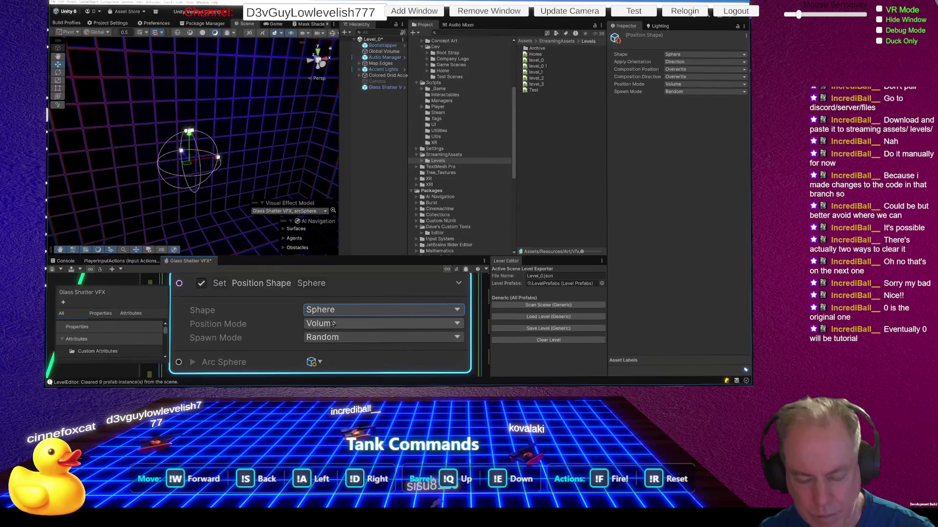
key("ctrl+s")
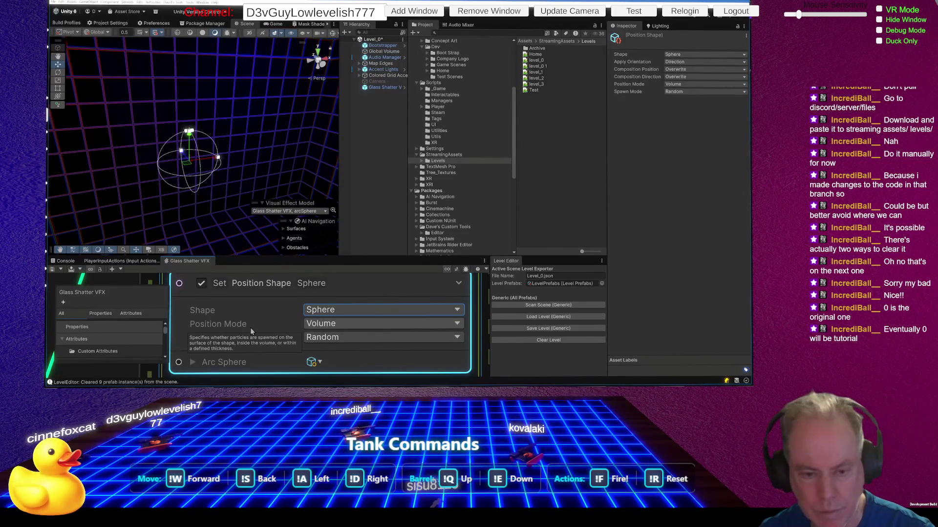
Step: Fire the Shatter event to preview the spherical burst
scroll(350, 321, "down", 5)
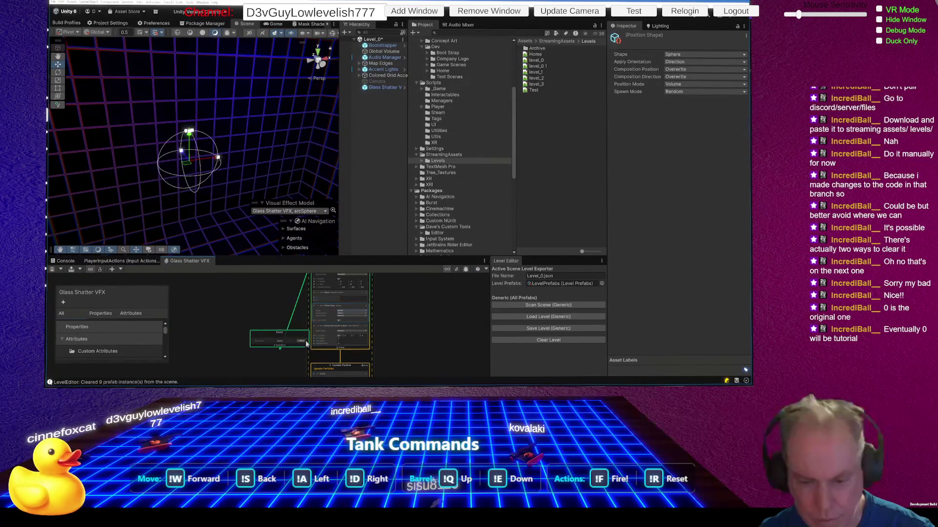
scroll(306, 343, "up", 5)
left_click(272, 343)
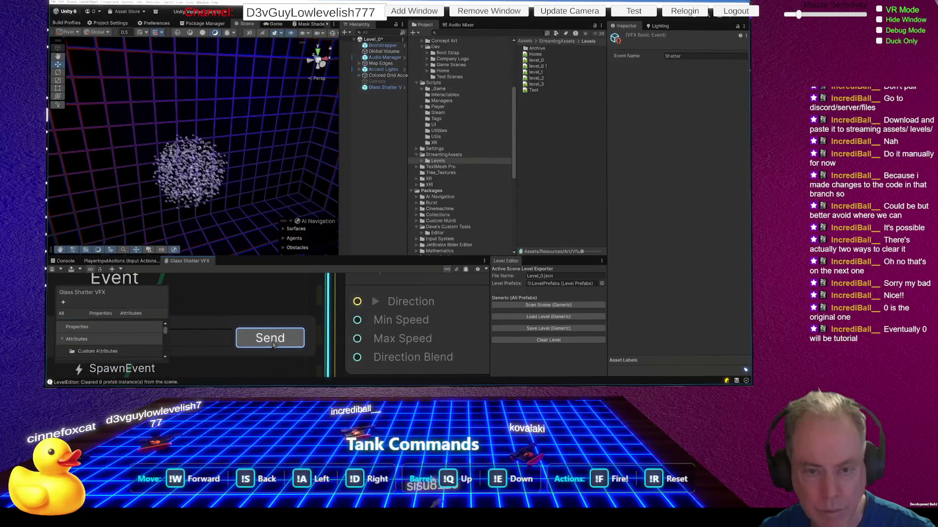
left_click(381, 87)
Step: Delete the Glass Shatter VFX object, clear level prefab instances, and save the Level_0 scene
key("Delete")
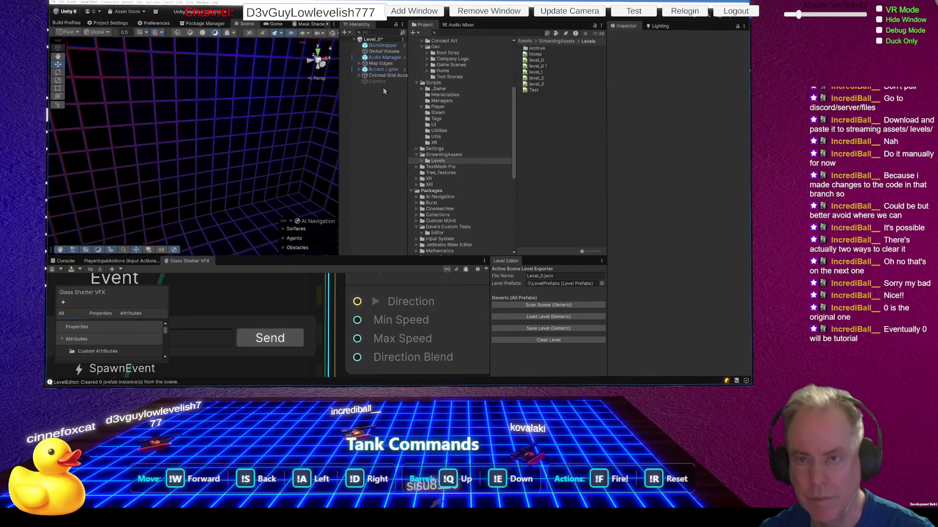
key("ctrl+z")
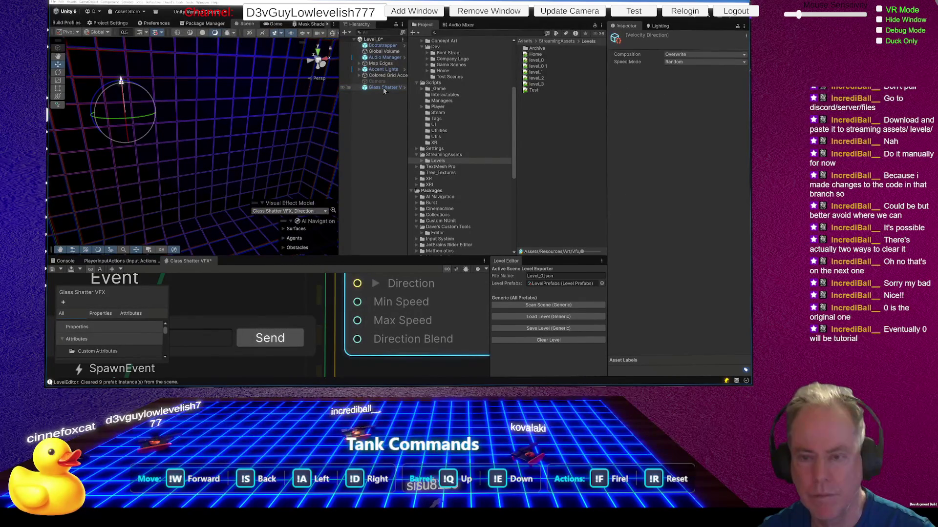
key("ctrl+z")
key("ctrl+z")
key("ctrl+z")
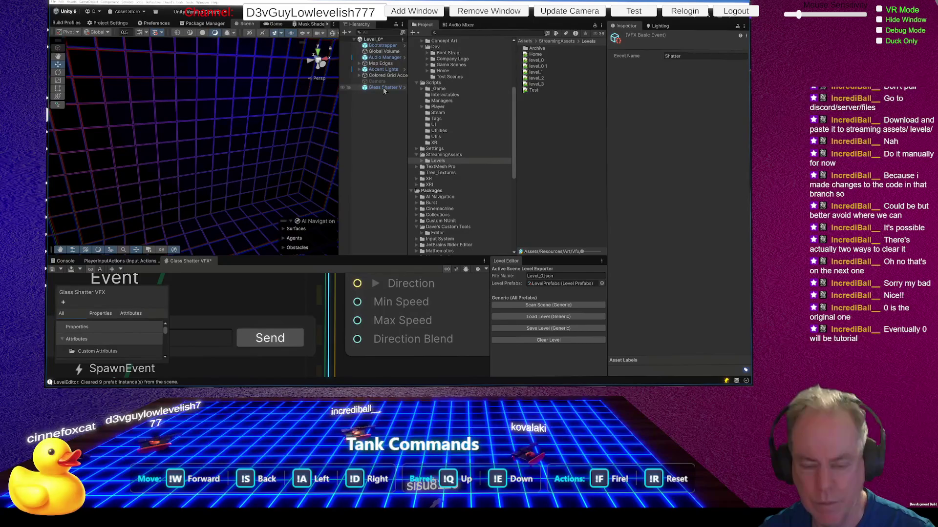
key("ctrl+y")
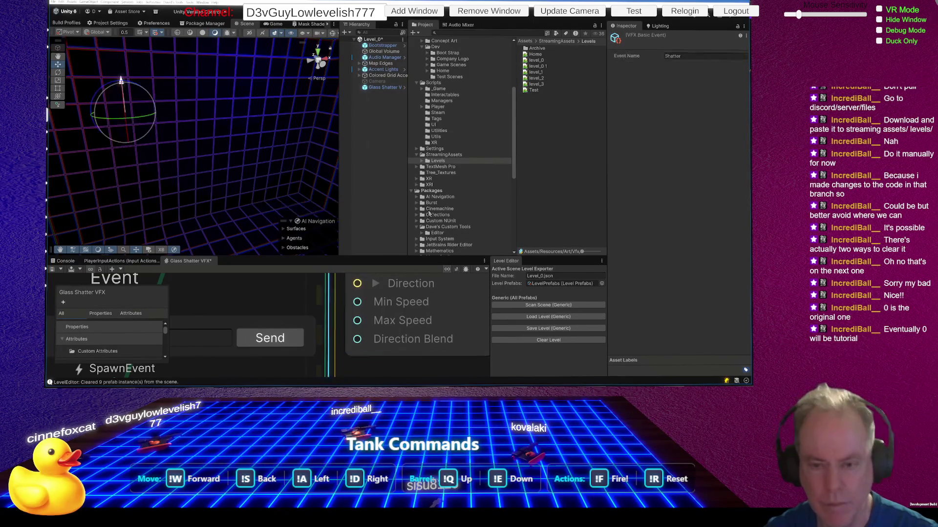
key("ctrl+z")
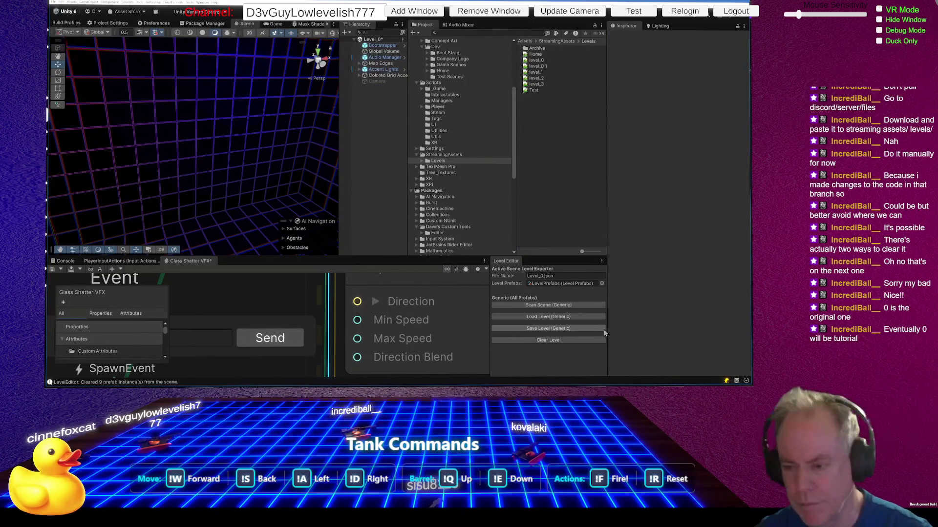
left_click(575, 340)
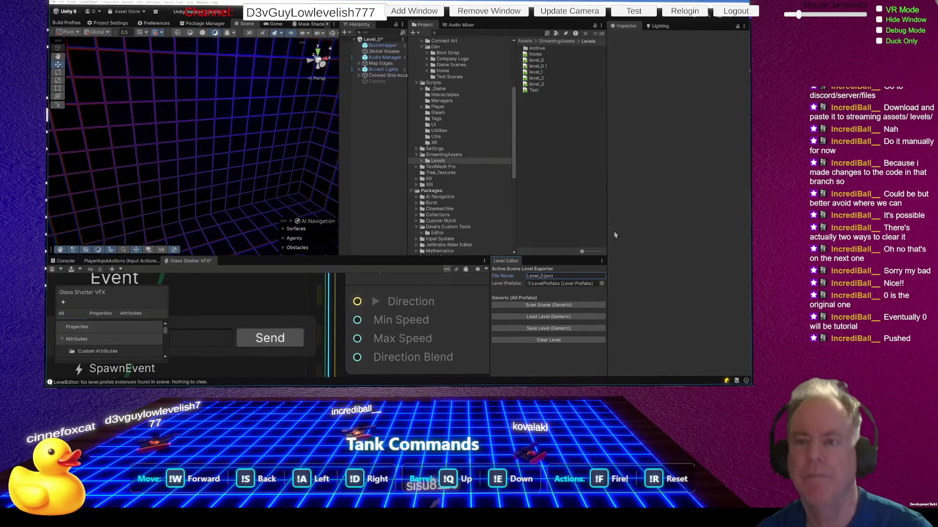
key("ctrl+s")
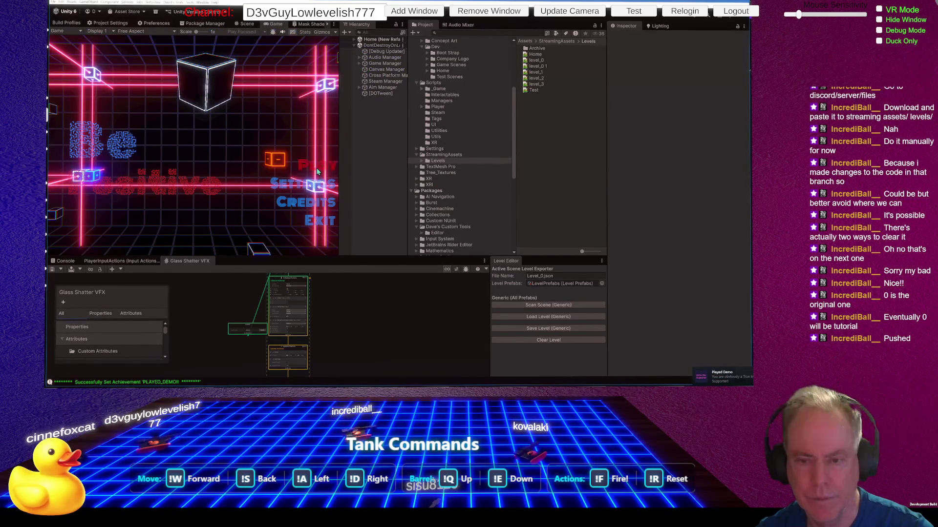
Step: Start a game from the main menu to load Level_0
left_click(313, 167)
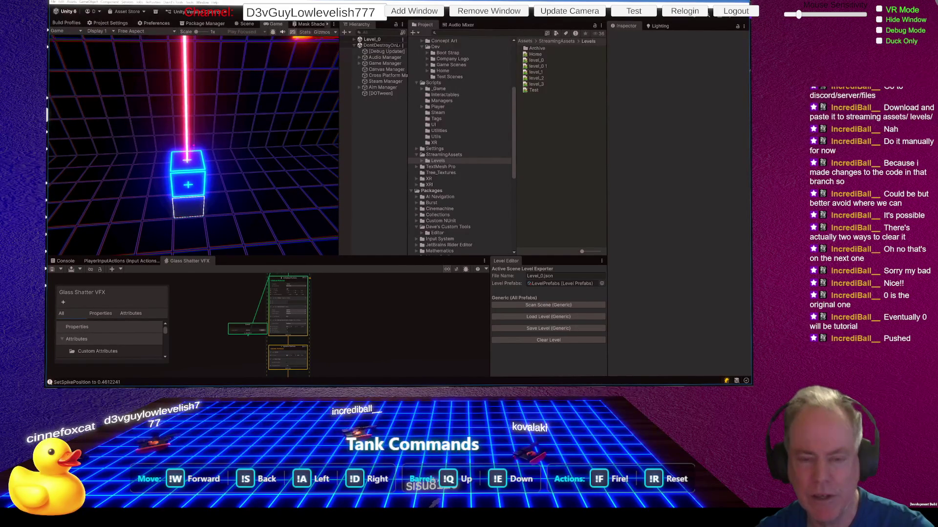
Step: Pause the game, edit Max Speed in Set Velocity, save the Glass Shatter graph, and stop play
key("Escape")
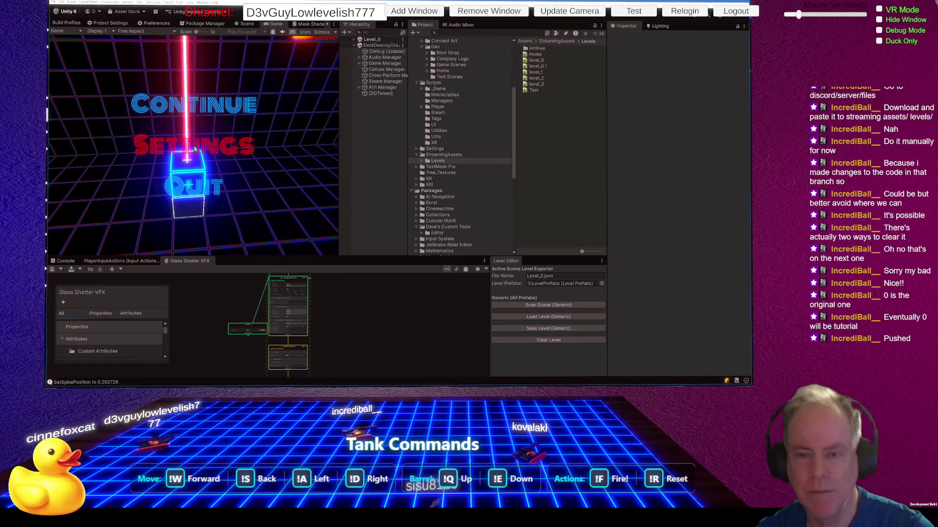
scroll(344, 339, "up", 5)
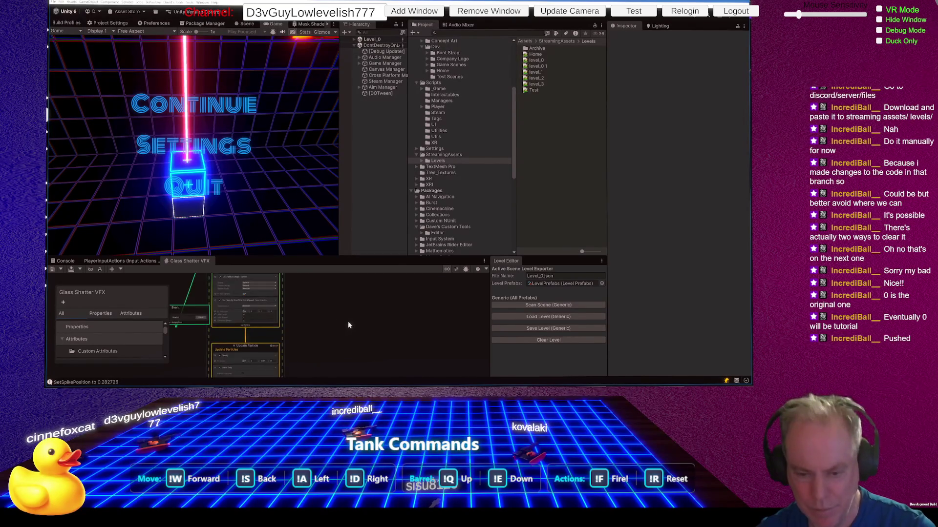
scroll(275, 357, "up", 3)
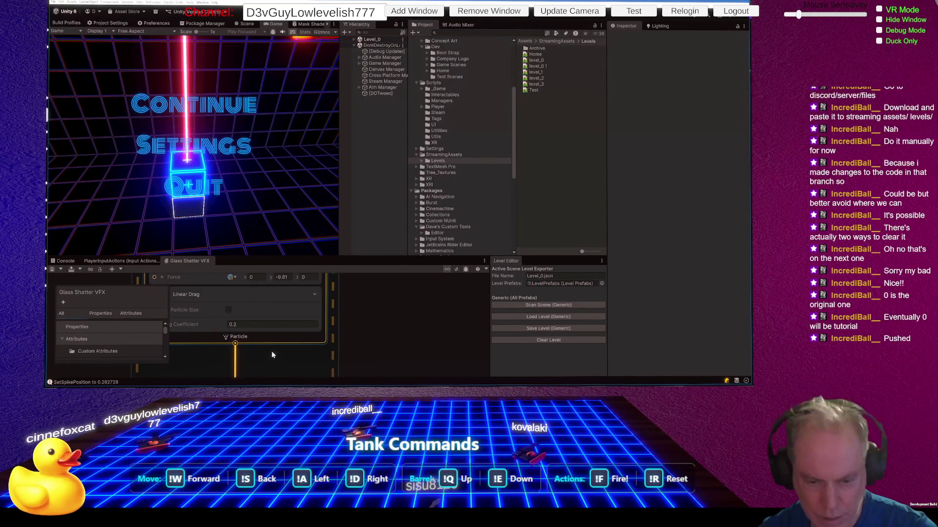
scroll(387, 322, "down", 3)
scroll(387, 322, "down", 8)
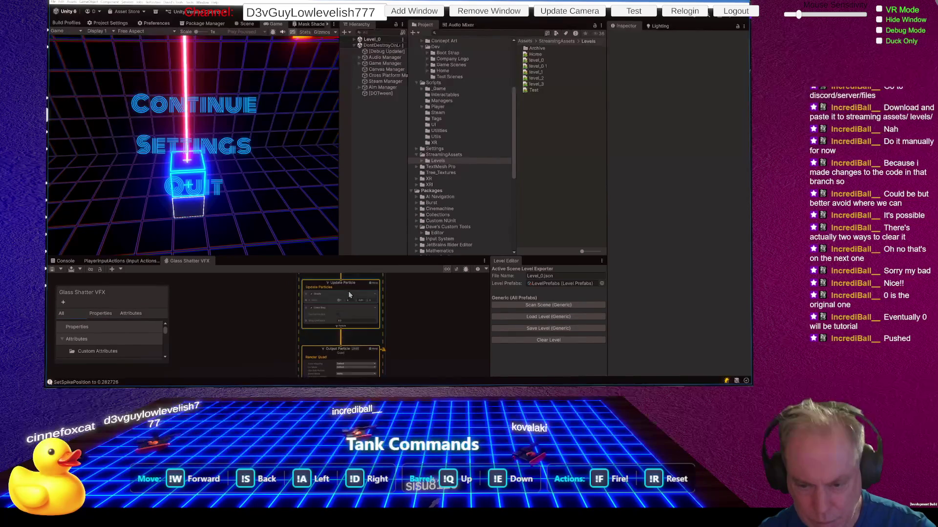
scroll(361, 295, "up", 6)
scroll(342, 322, "up", 3)
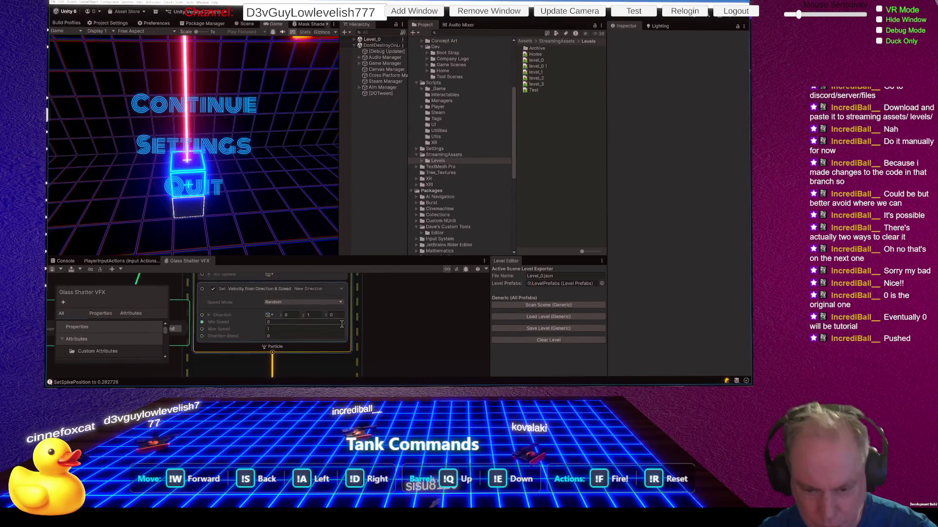
left_click(298, 328)
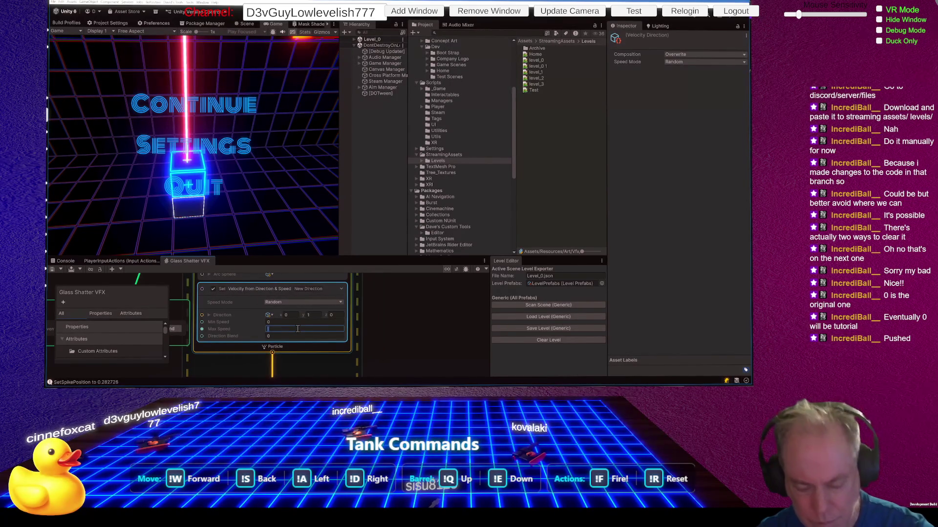
key("ctrl+s")
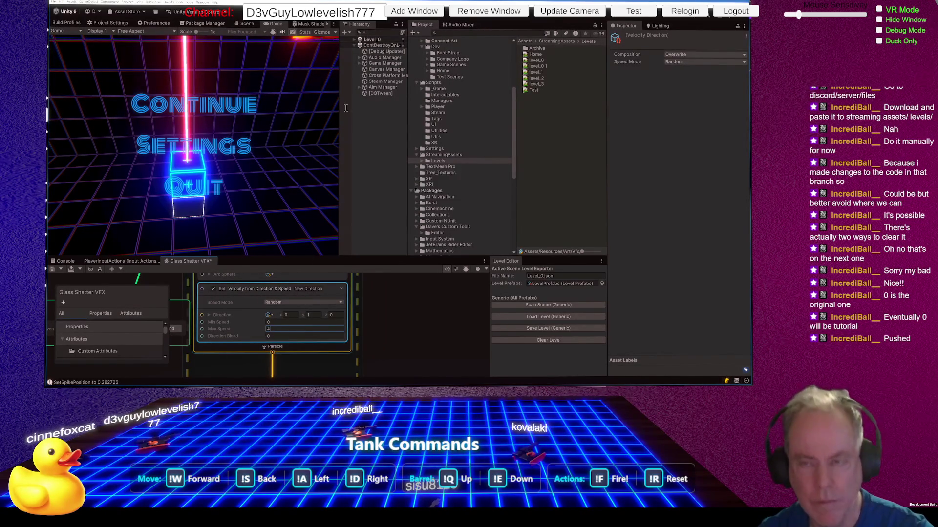
left_click(394, 17)
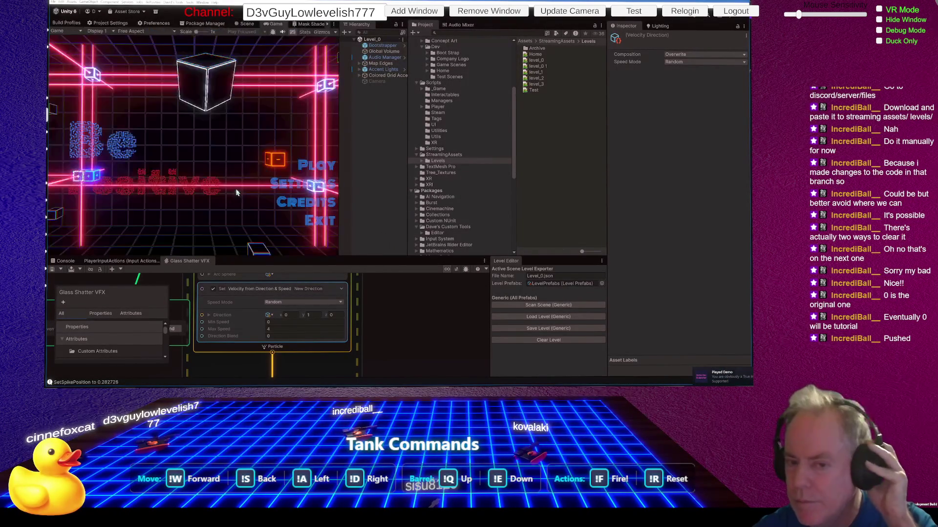
Step: Start a new game from the main menu to load Level_0
left_click(314, 170)
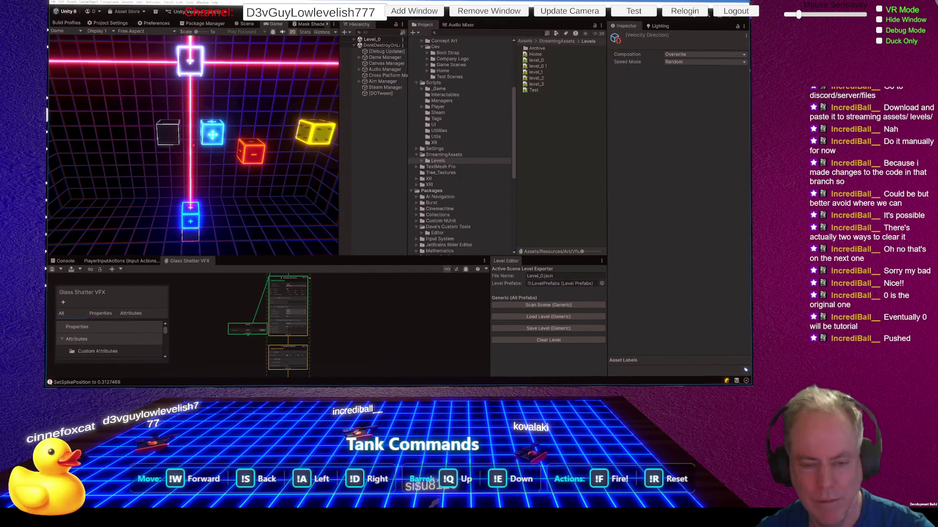
Step: Pause, set the Glass Shatter velocity Max Speed to 3, save the graph, and exit play mode
key("Escape")
right_click(350, 366)
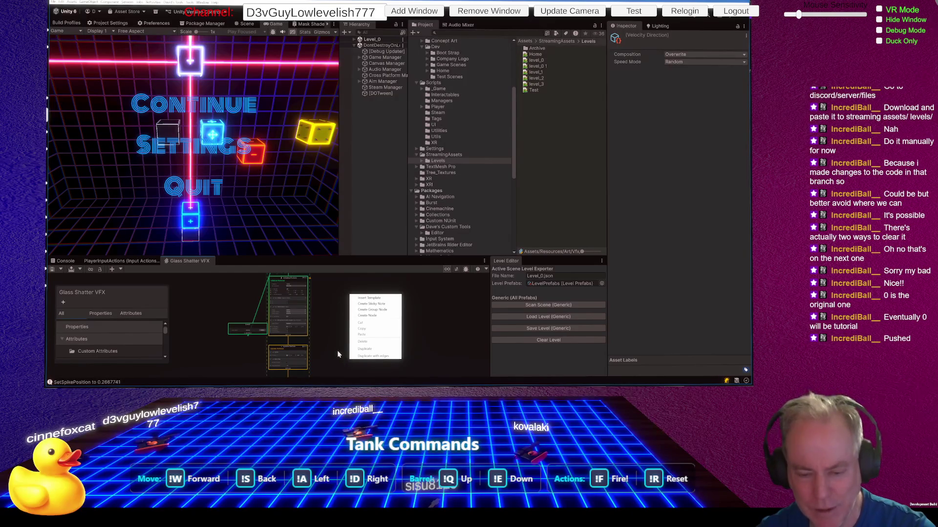
left_click(326, 371)
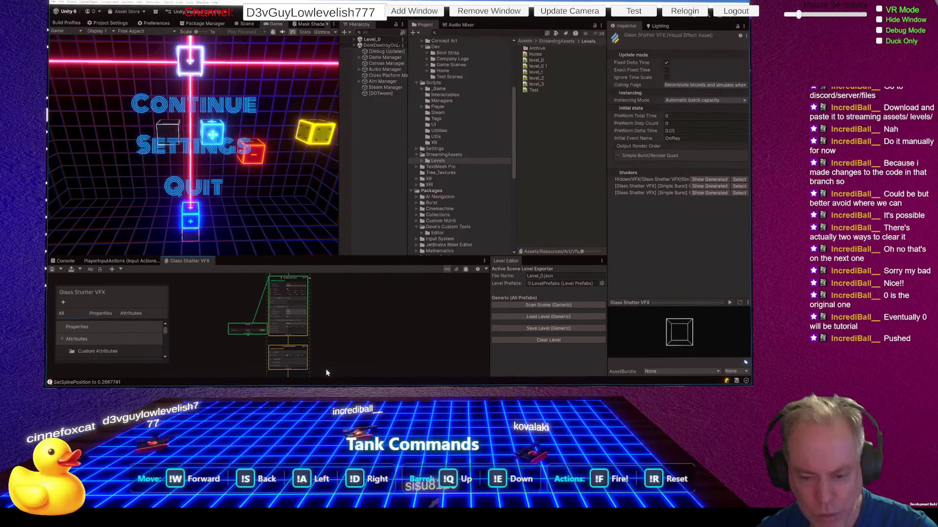
scroll(326, 371, "up", 3)
scroll(297, 347, "down", 8)
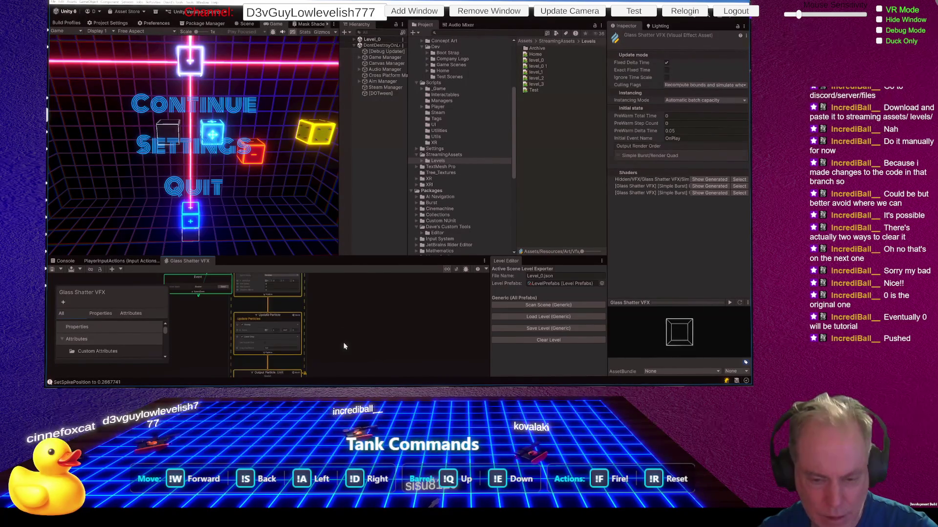
scroll(324, 317, "up", 8)
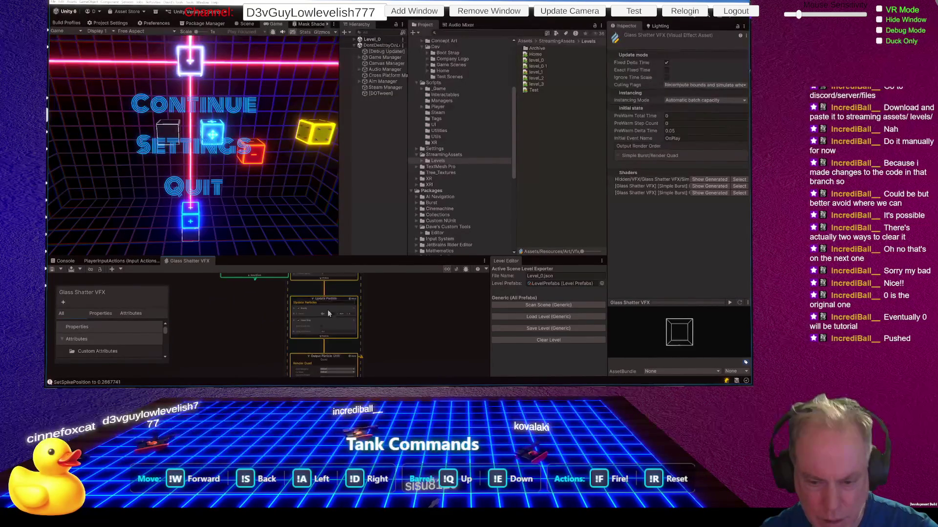
scroll(332, 326, "down", 8)
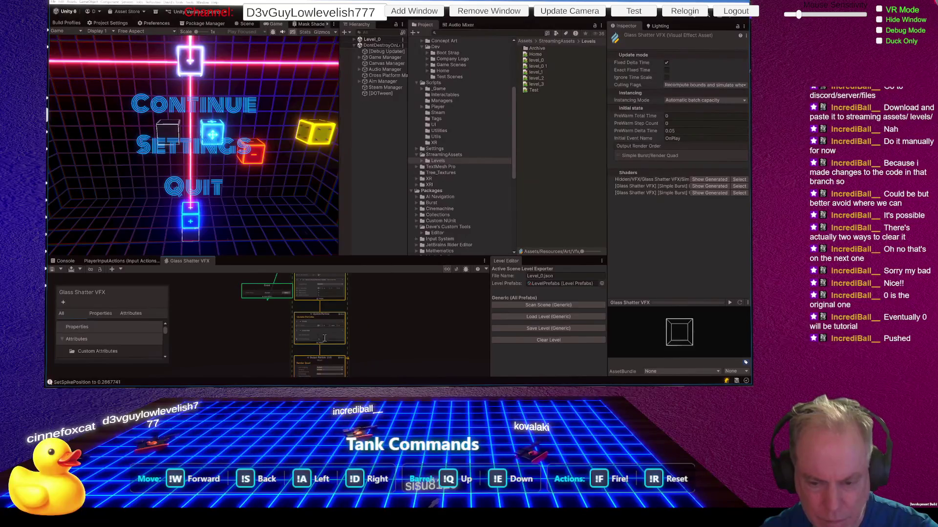
scroll(327, 301, "up", 4)
scroll(330, 284, "up", 4)
left_click(323, 291)
type("3")
key("ctrl+s")
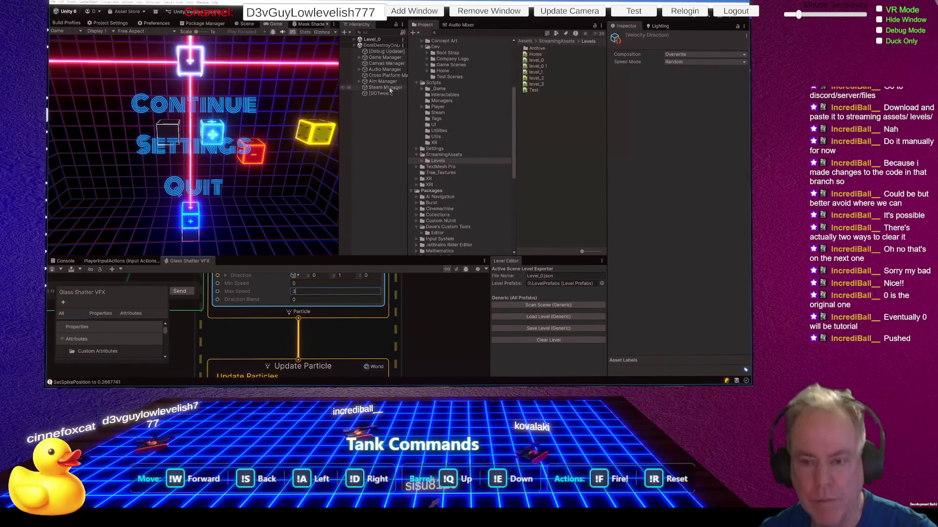
key("ctrl+p")
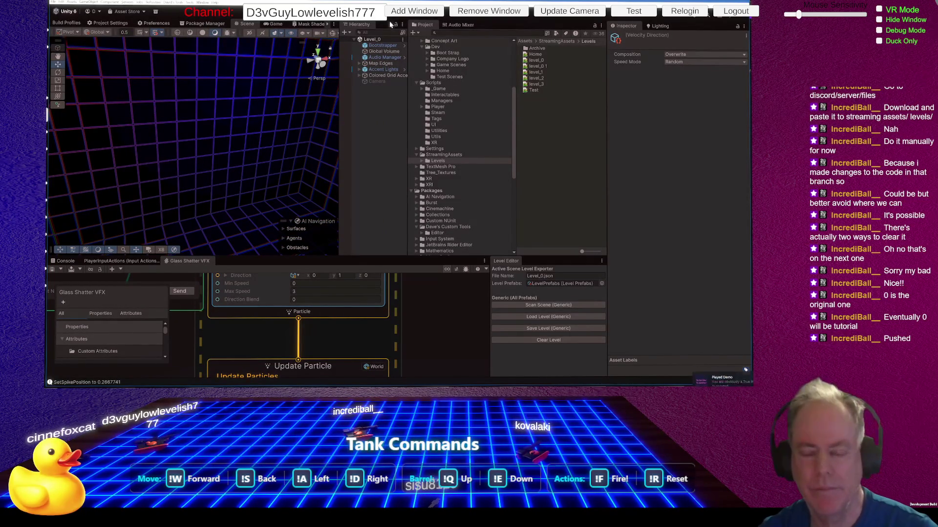
Step: Start the game and drop the player cube into the glass cube to test the shatter
left_click(317, 166)
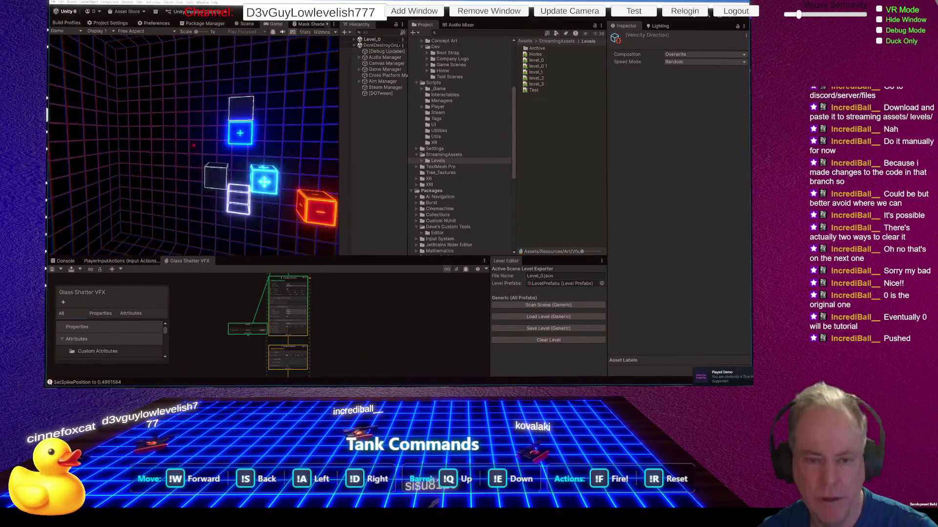
key("s")
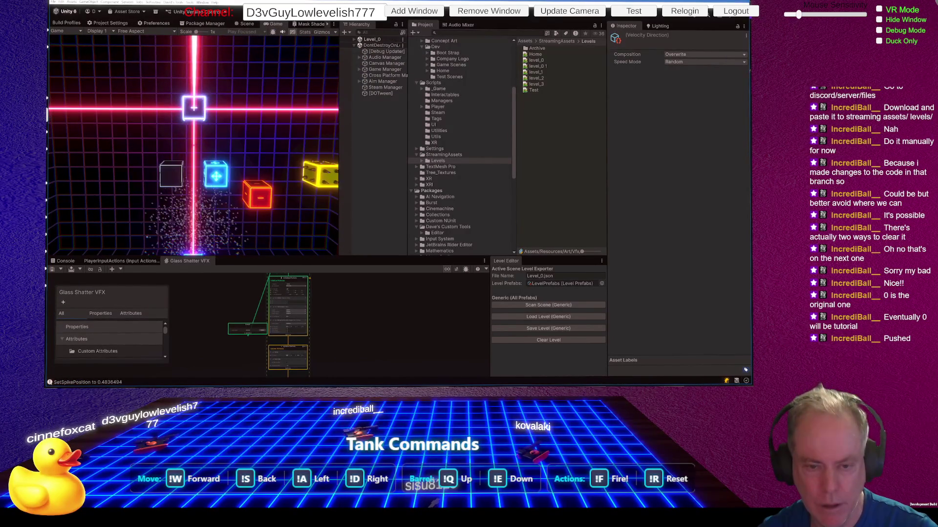
key("Escape")
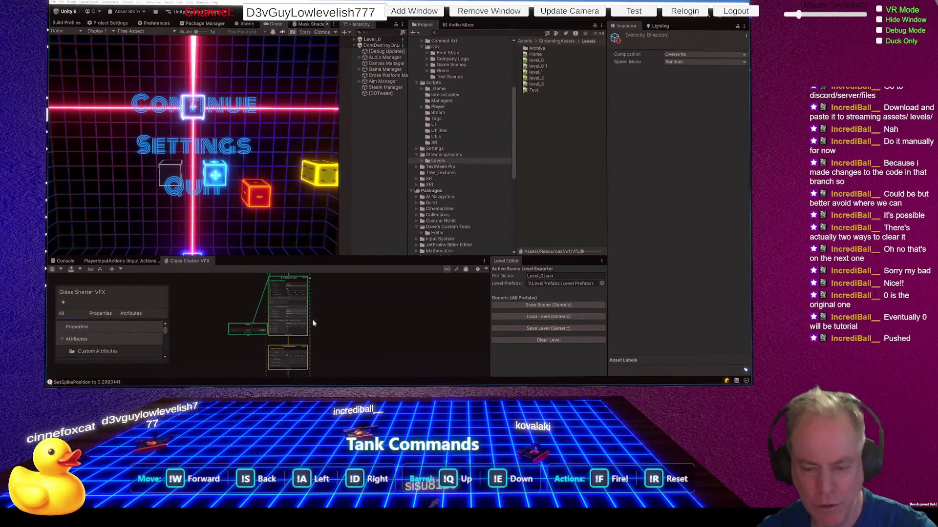
Step: Set Max Speed to 2, save the Glass Shatter graph, and stop play mode
scroll(312, 336, "up", 8)
left_click(238, 315)
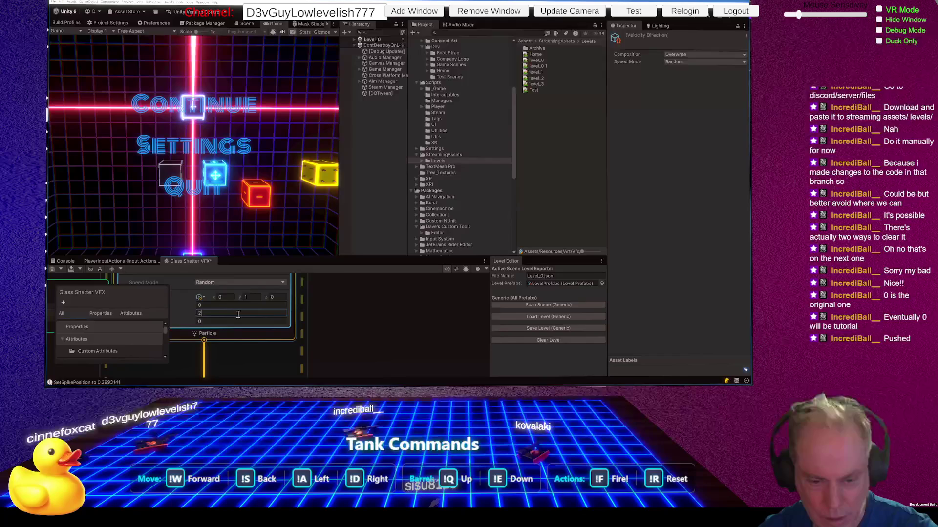
type("2")
key("ctrl+s")
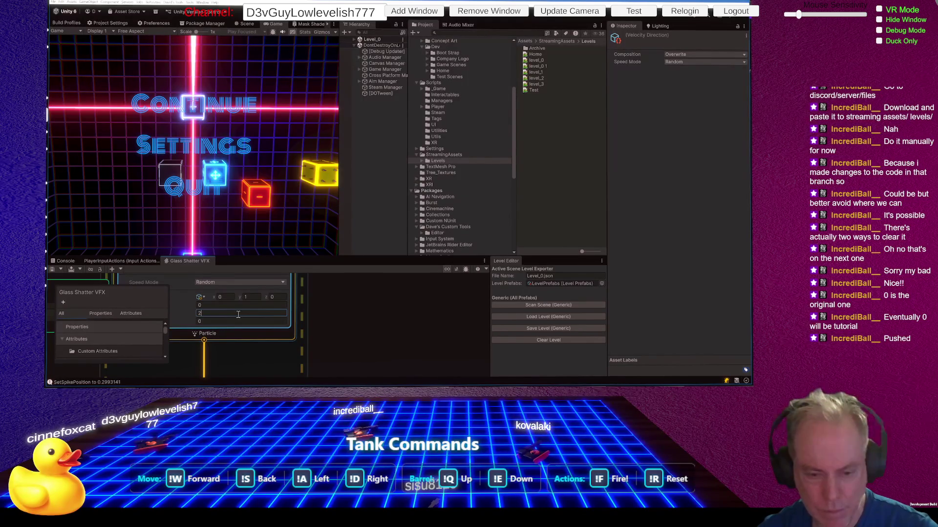
key("ctrl+p")
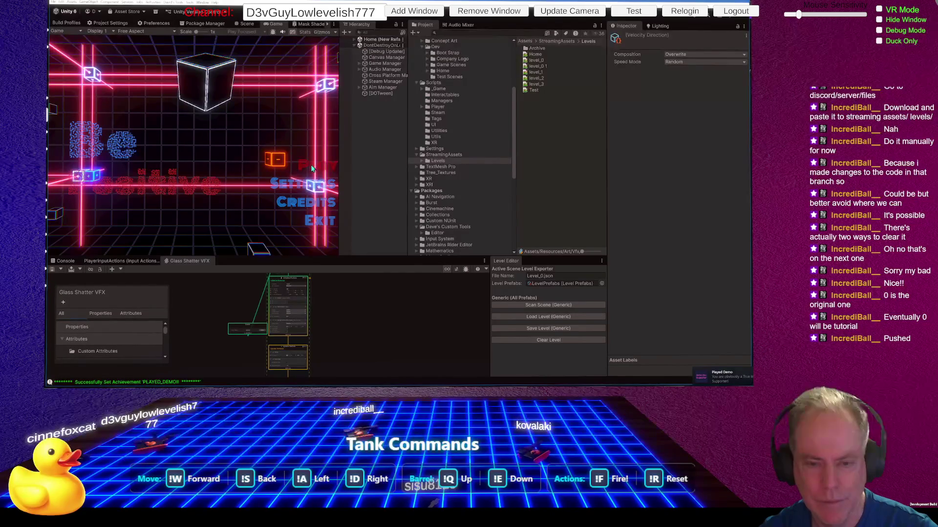
Step: Retest the shatter in a new play session, then stop play and switch to SourceTree
left_click(316, 166)
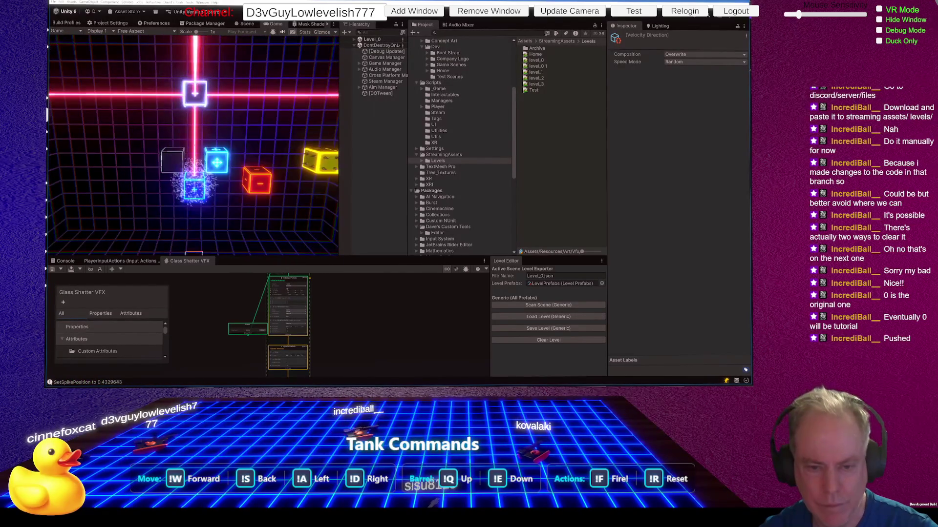
key("Escape")
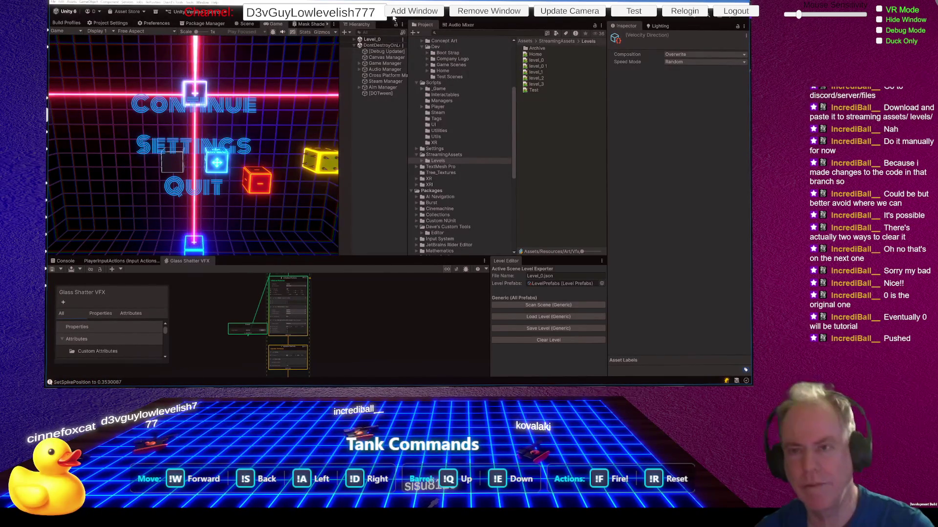
key("ctrl+p")
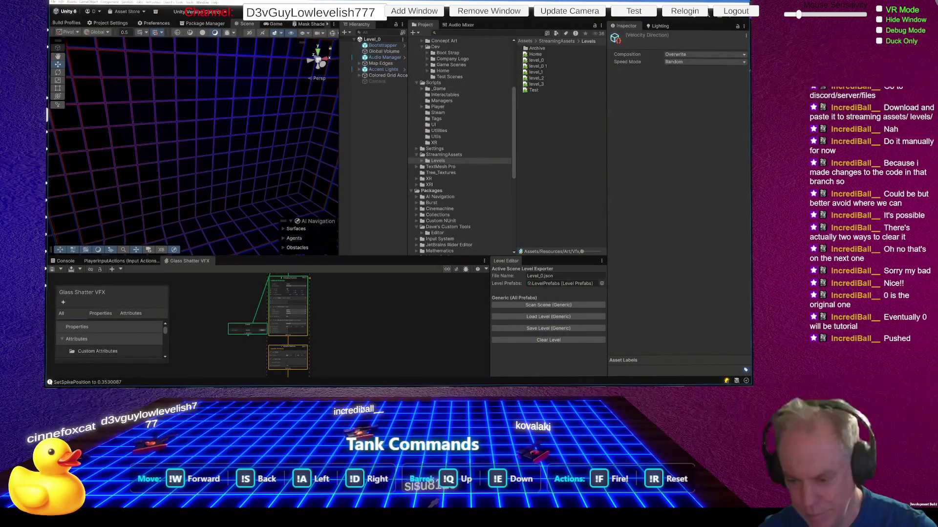
key("alt+Tab")
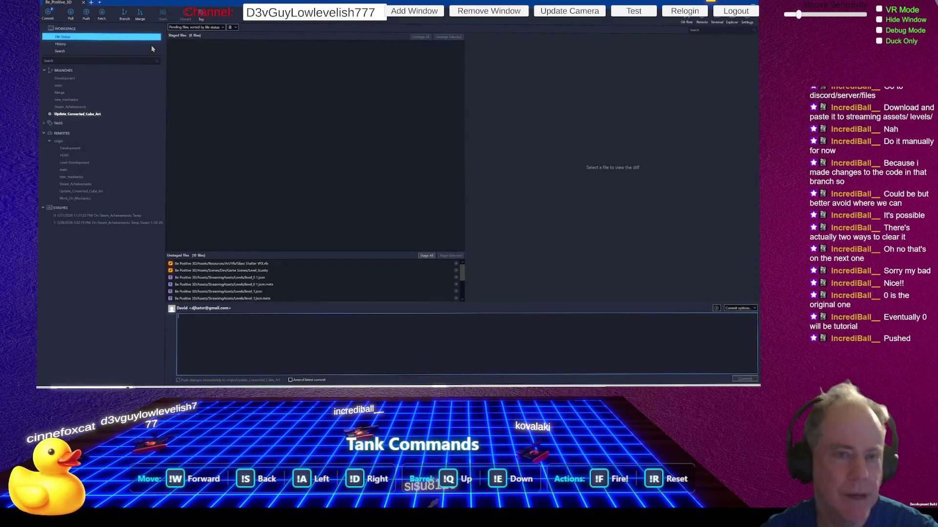
Step: Cancel a started fetch and stage all 10 changed files, including the Glass Shatter VFX
left_click(102, 15)
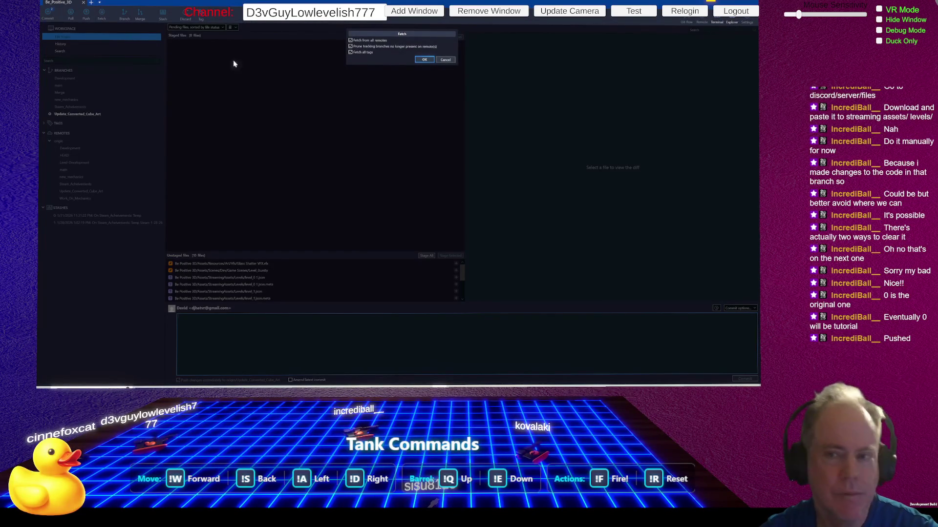
left_click(447, 60)
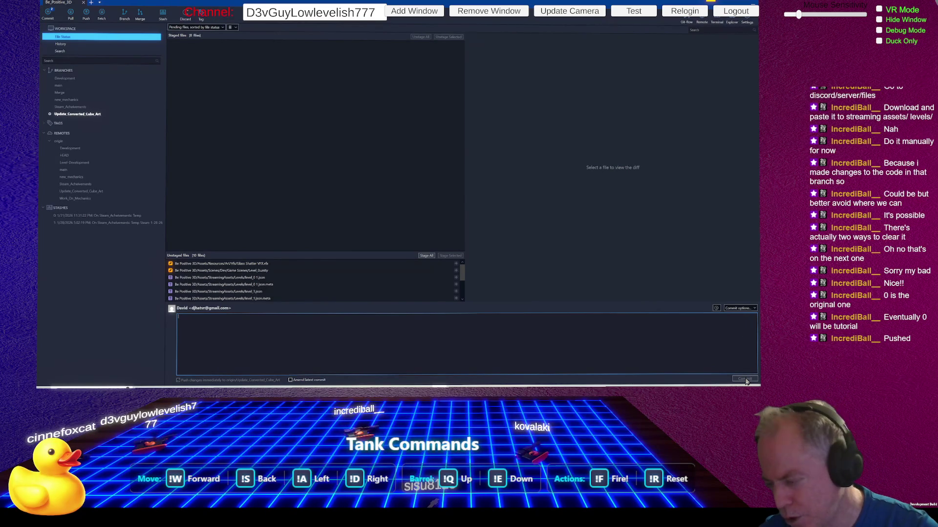
left_click(426, 255)
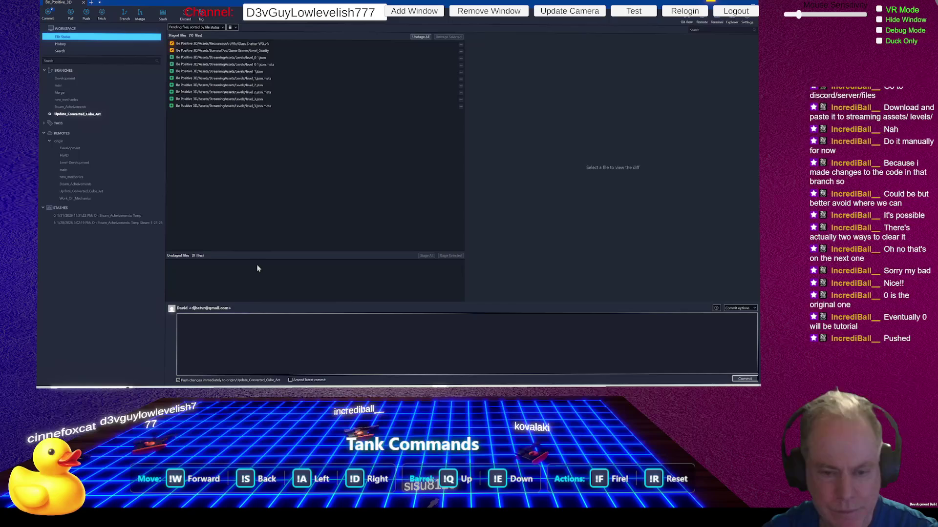
left_click(258, 328)
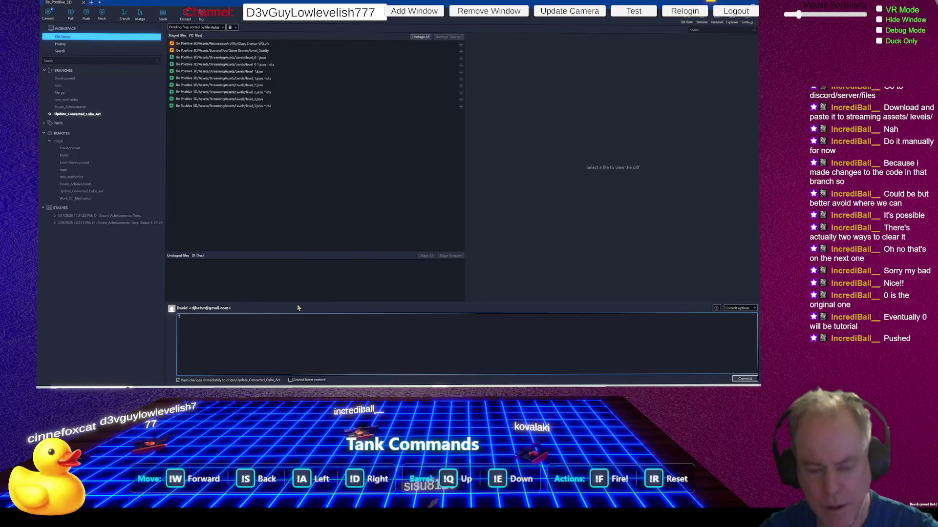
Step: Type 'Add Incredible Levels' as the commit message, fixing the capitals and misspelling
key("BackSpace")
key("BackSpace")
key("BackSpace")
key("Caps_Lock")
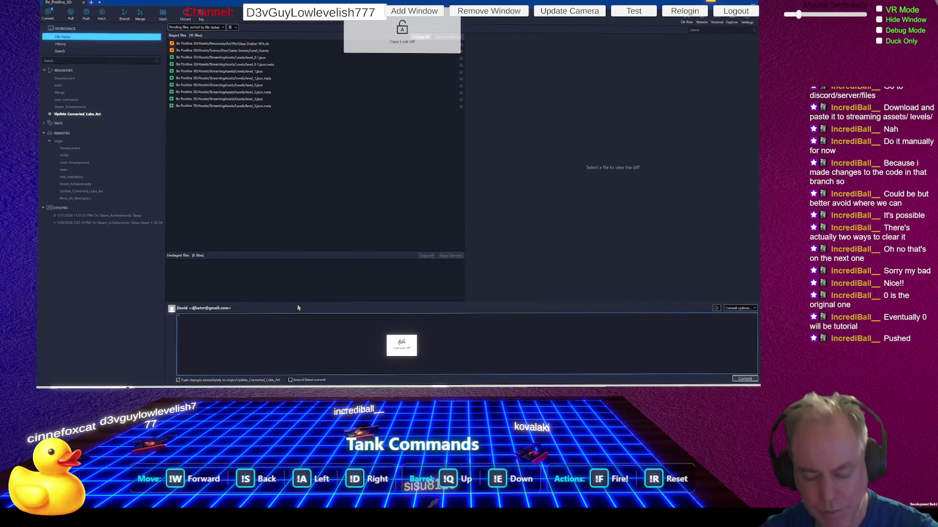
type(" Add Inc")
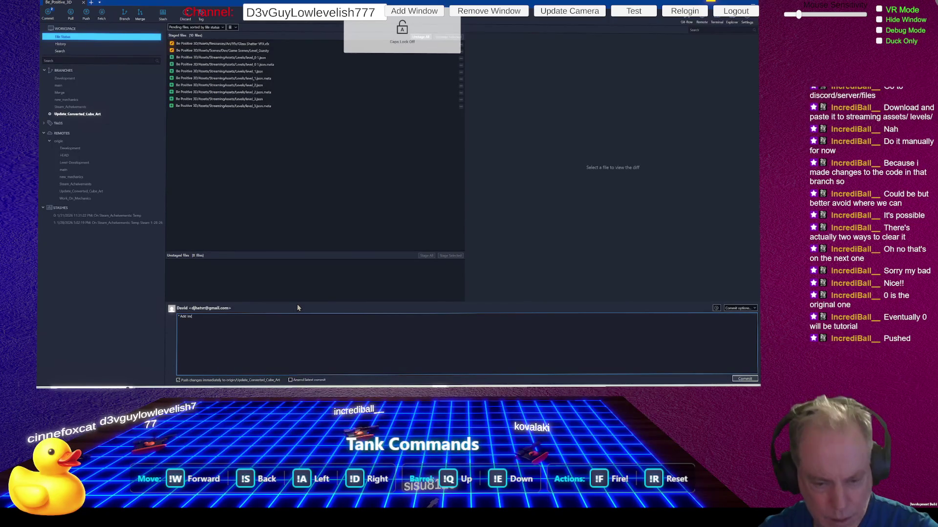
type("red")
key("BackSpace")
key("BackSpace")
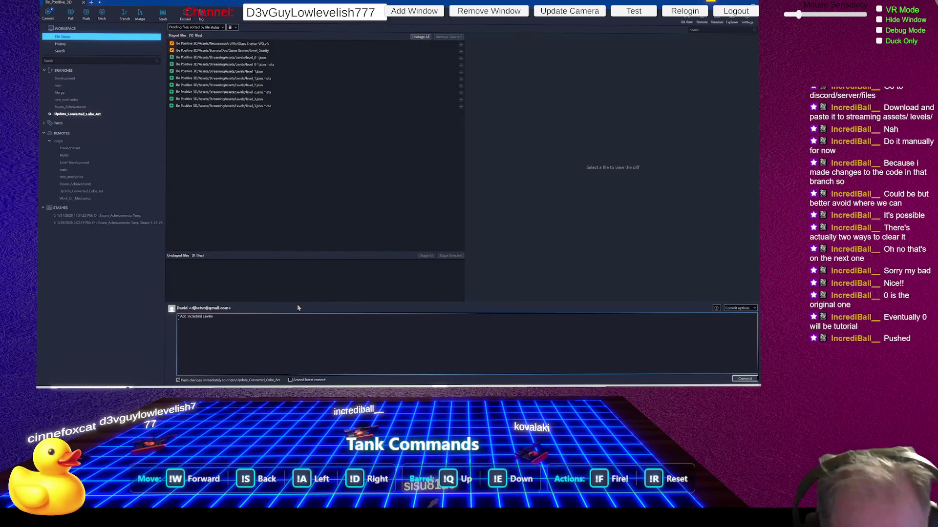
key("BackSpace")
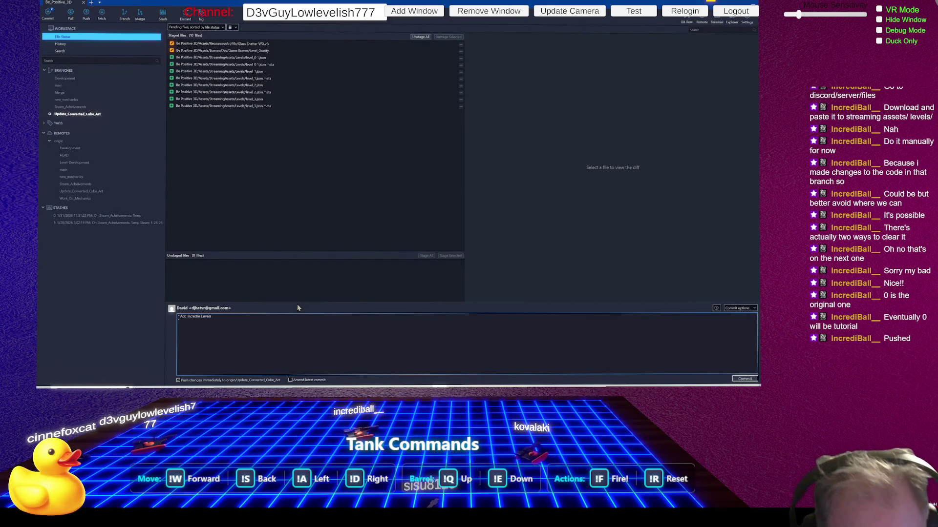
key("BackSpace")
key("BackSpace")
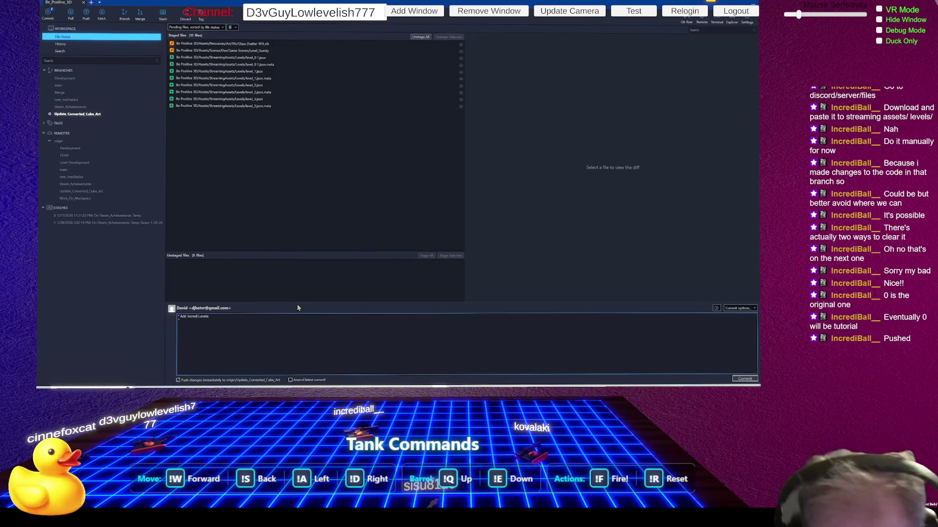
type("ble")
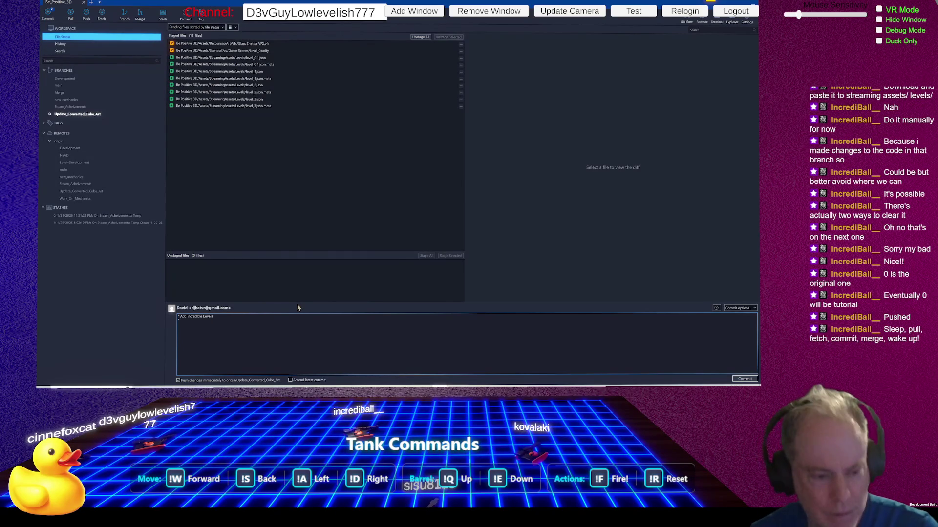
type("*")
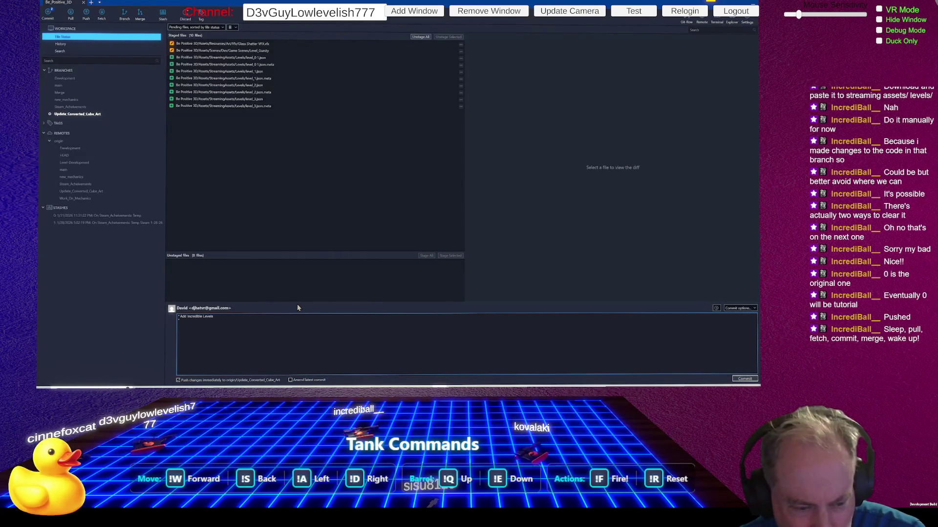